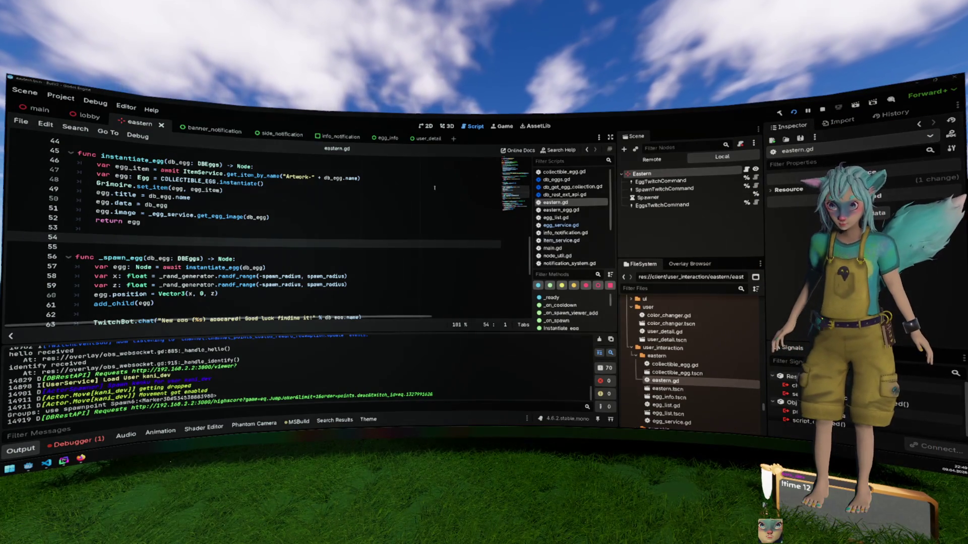
- Put the caret on line 55 of the eastern.gd script
{"action": "left_click", "coordinate": [355, 242]}
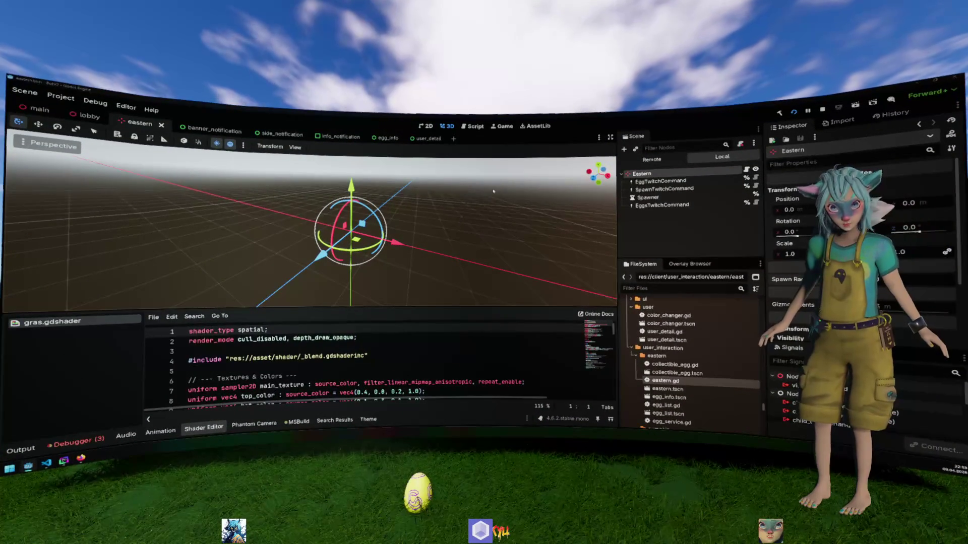
- Filter DataGrip's artwork table by one viewer's username and scroll across the matching row
{"action": "key", "text": "alt+Tab"}
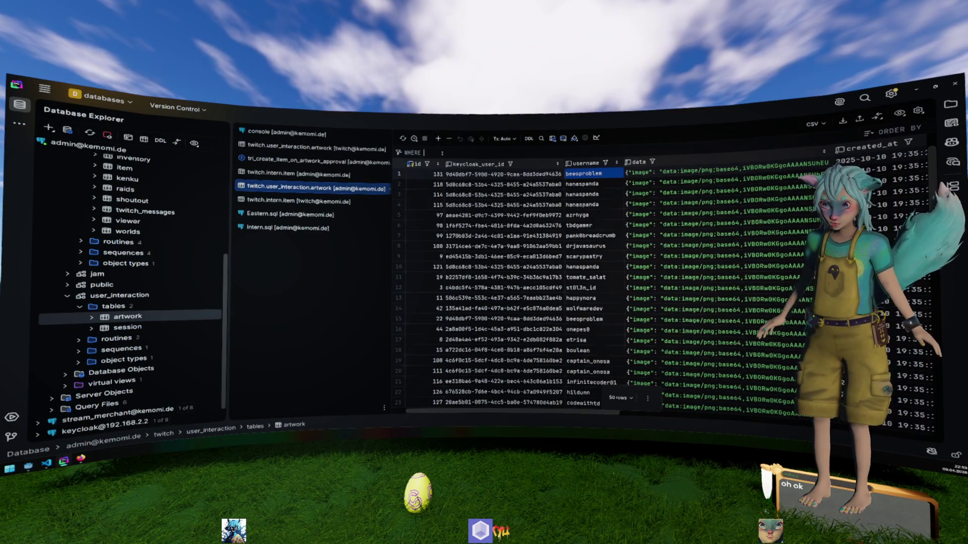
{"action": "type", "text": "username="}
{"action": "key", "text": "BackSpace"}
{"action": "key", "text": "BackSpace"}
{"action": "key", "text": "BackSpace"}
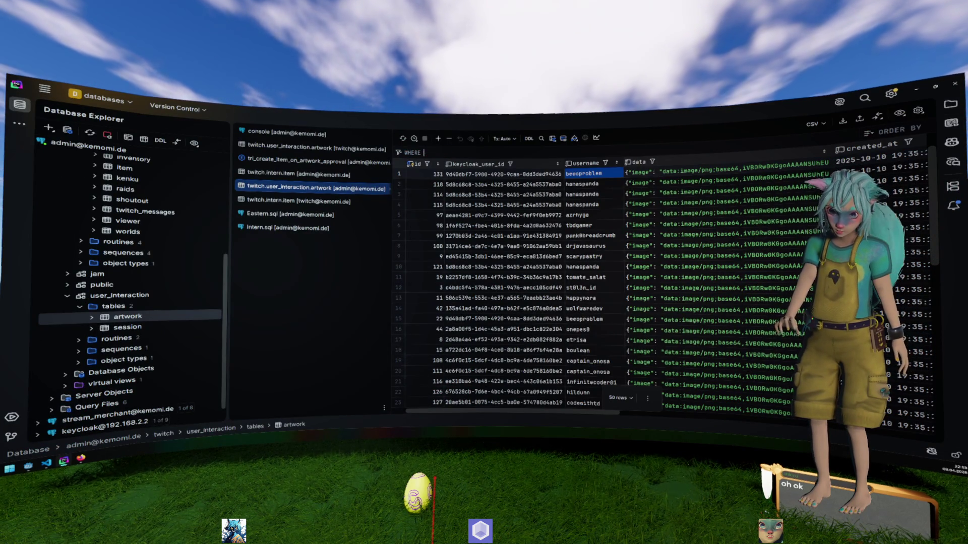
{"action": "type", "text": "username "}
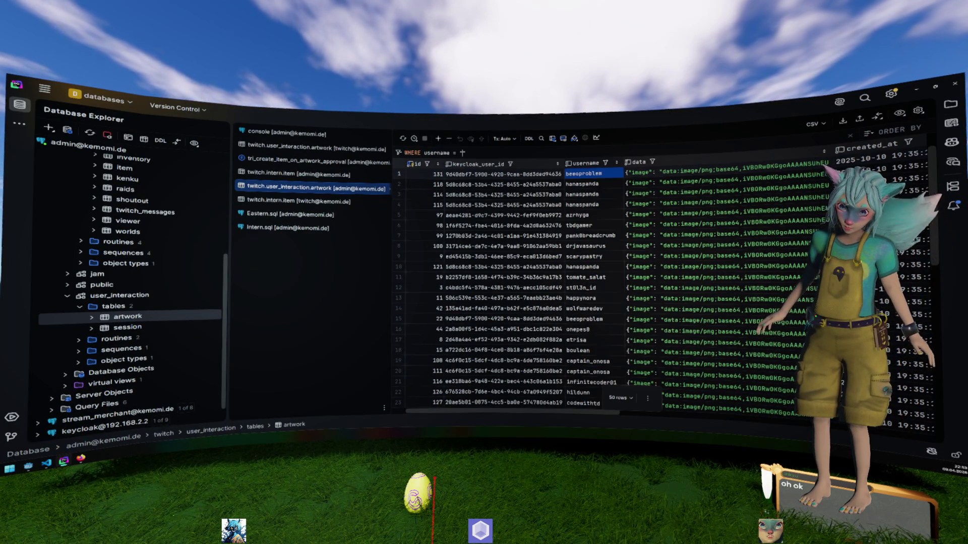
{"action": "type", "text": "= 'li"}
{"action": "type", "text": "nkyu"}
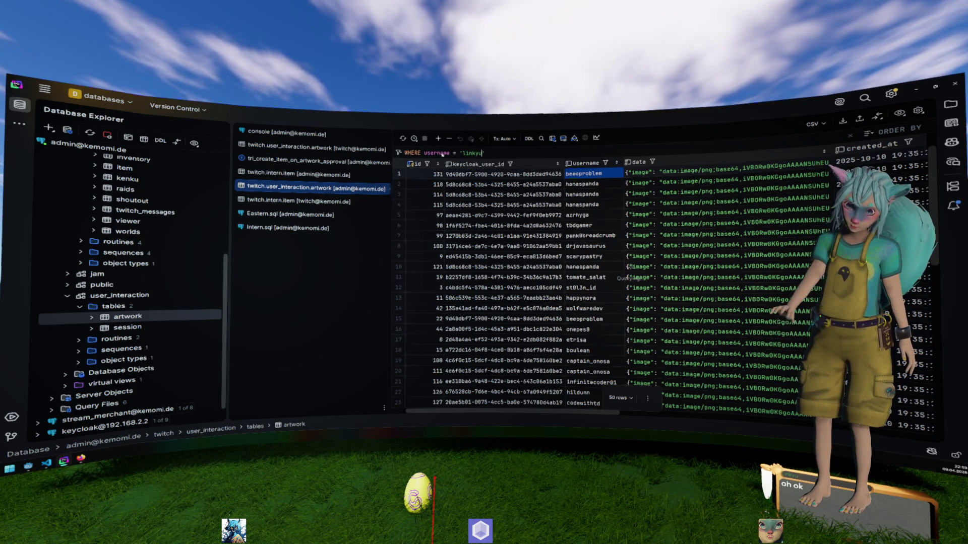
{"action": "key", "text": "Return"}
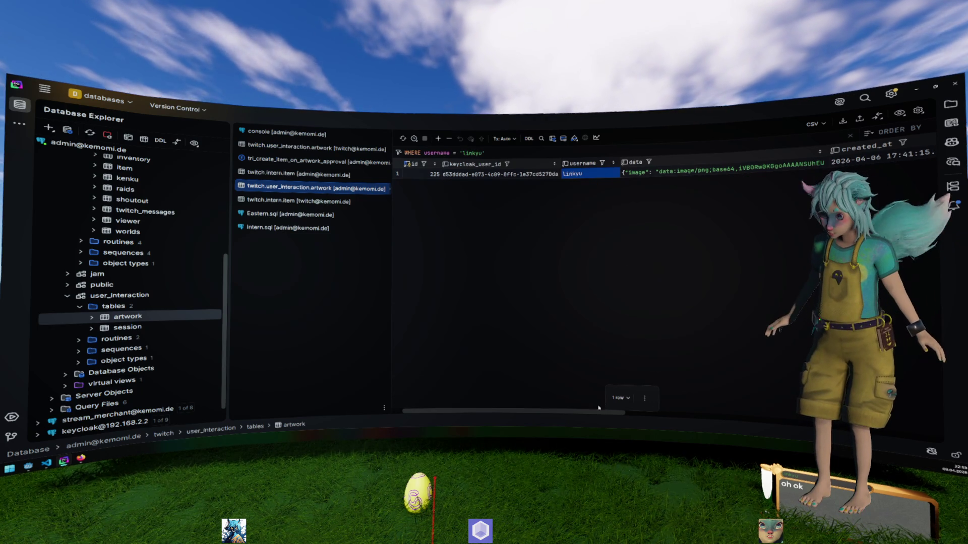
{"action": "left_click_drag", "start_coordinate": [601, 413], "coordinate": [847, 423]}
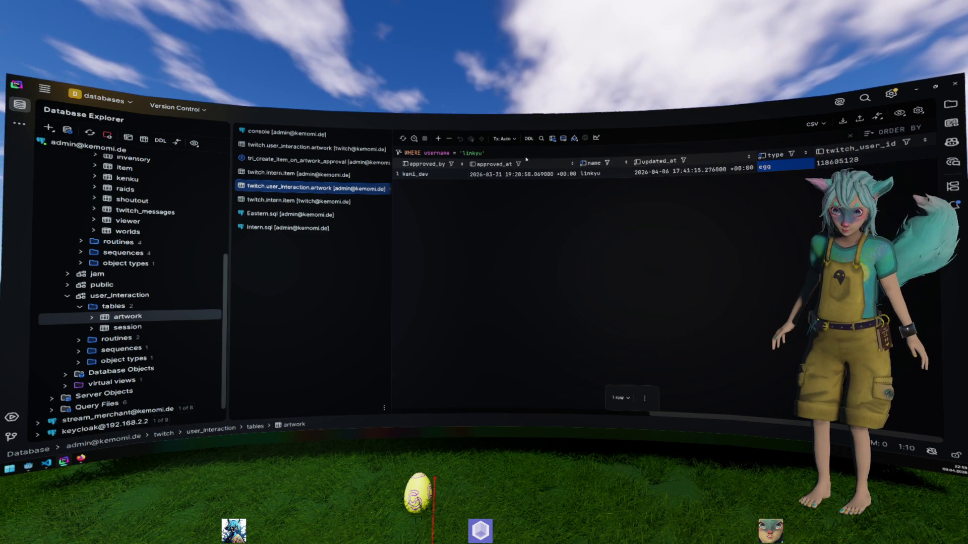
- Clear the username filter so the artwork table lists all rows again
{"action": "left_click_drag", "start_coordinate": [526, 159], "coordinate": [413, 164]}
{"action": "key", "text": "BackSpace"}
{"action": "key", "text": "Return"}
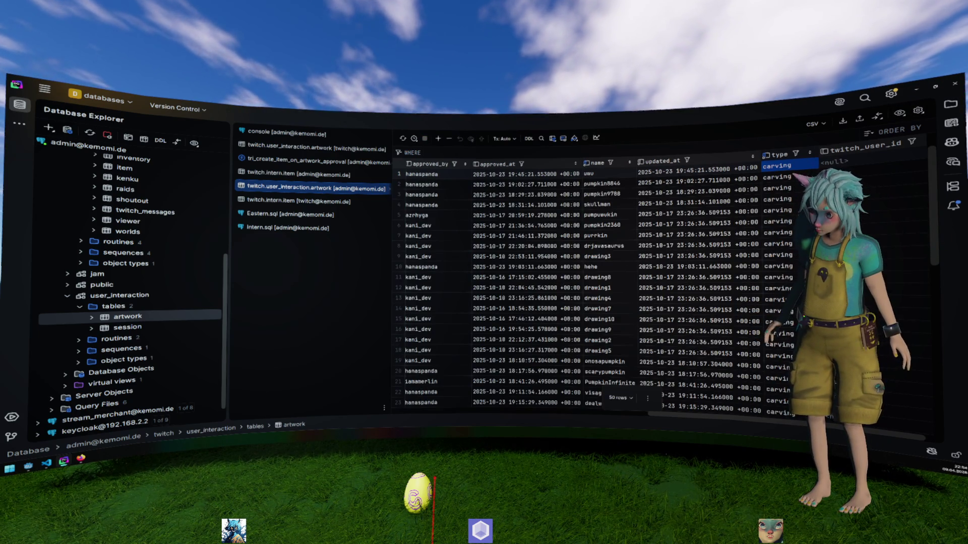
{"action": "scroll", "coordinate": [590, 282], "scroll_direction": "down", "scroll_amount": 10}
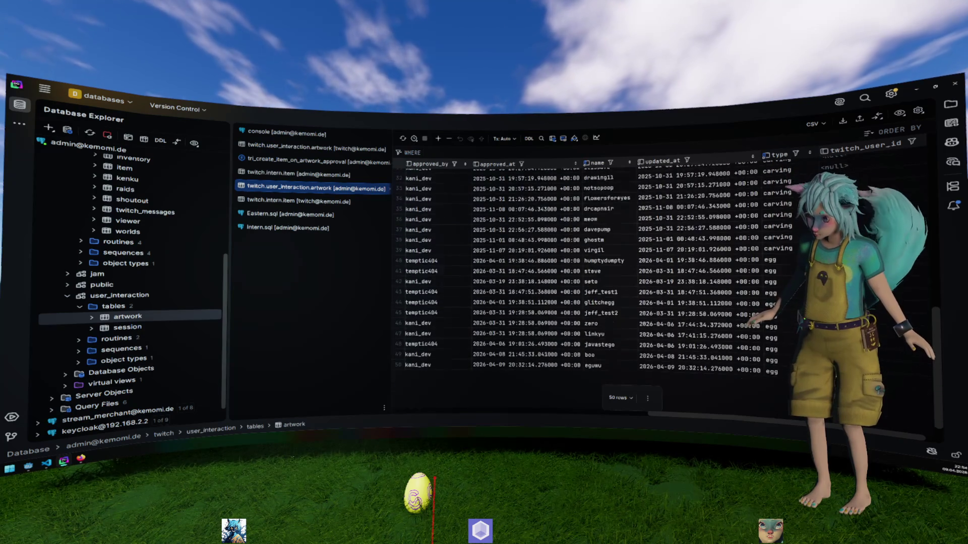
{"action": "scroll", "coordinate": [590, 282], "scroll_direction": "up", "scroll_amount": 6}
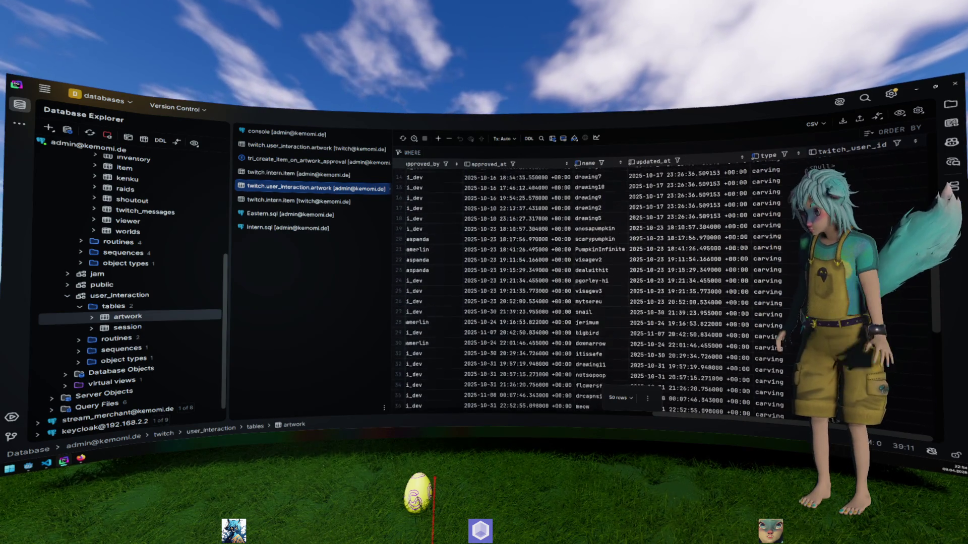
{"action": "scroll", "coordinate": [589, 282], "scroll_direction": "up", "scroll_amount": 4}
- Inspect the twitch_user_id and username columns across the rows before returning to Godot
{"action": "left_click", "coordinate": [830, 165]}
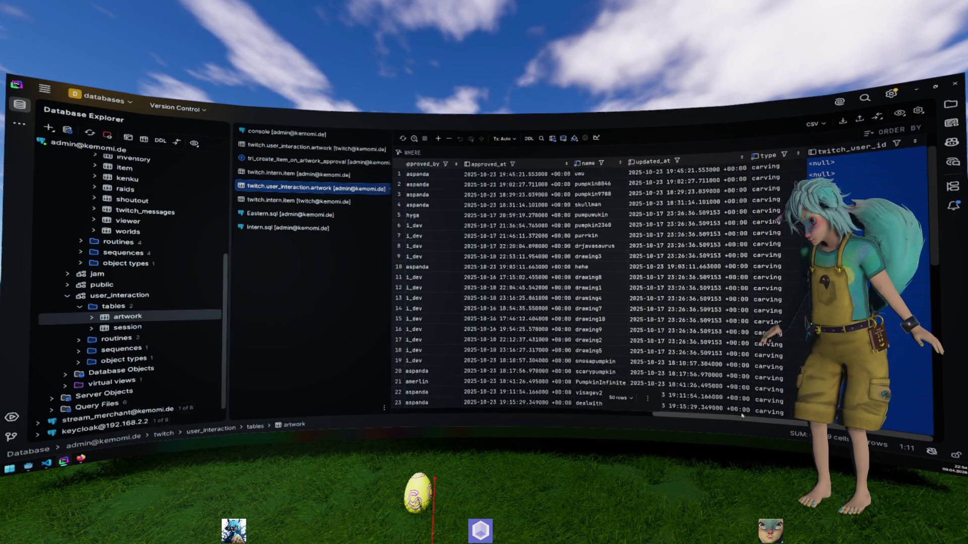
{"action": "scroll", "coordinate": [573, 414], "scroll_direction": "left", "scroll_amount": 5}
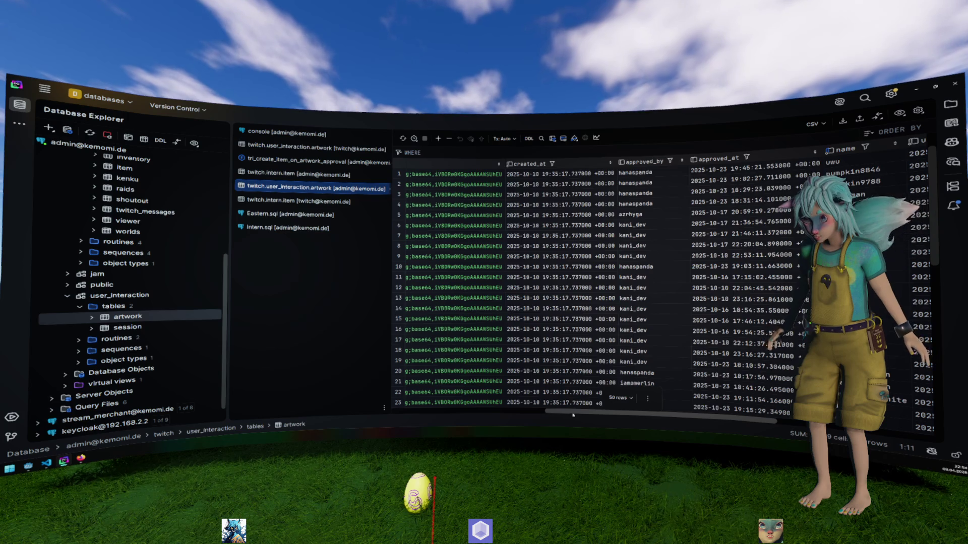
{"action": "left_click_drag", "start_coordinate": [574, 414], "coordinate": [458, 419]}
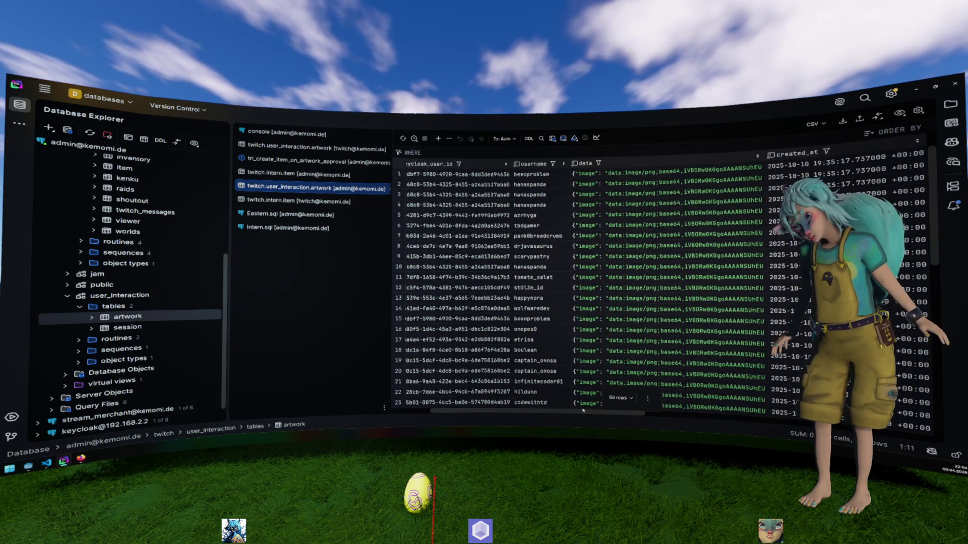
{"action": "mouse_move", "coordinate": [584, 410]}
{"action": "left_mouse_down"}
{"action": "mouse_move", "coordinate": [747, 414]}
{"action": "mouse_move", "coordinate": [499, 413]}
{"action": "left_mouse_up"}
{"action": "left_click", "coordinate": [572, 175]}
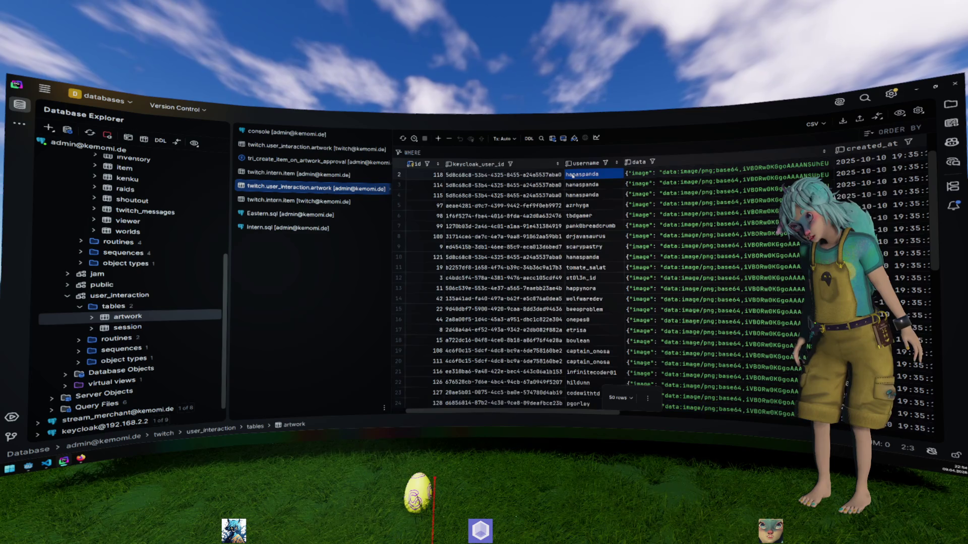
{"action": "scroll", "coordinate": [590, 244], "scroll_direction": "up", "scroll_amount": 1}
{"action": "scroll", "coordinate": [596, 259], "scroll_direction": "down", "scroll_amount": 8}
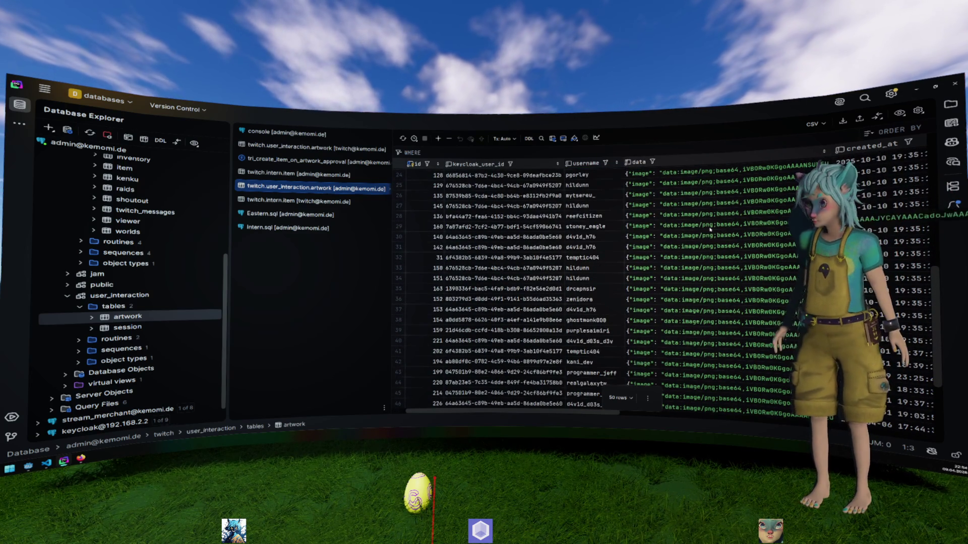
{"action": "key", "text": "alt+Tab"}
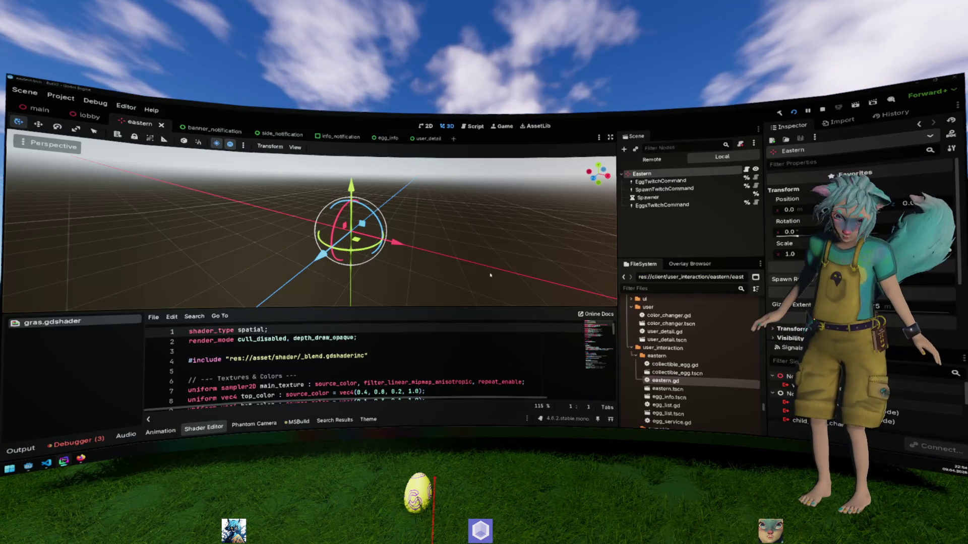
- Collapse the Shader Editor and switch through the scene tabs to egg_info
{"action": "left_click", "coordinate": [413, 373]}
{"action": "left_click", "coordinate": [192, 428]}
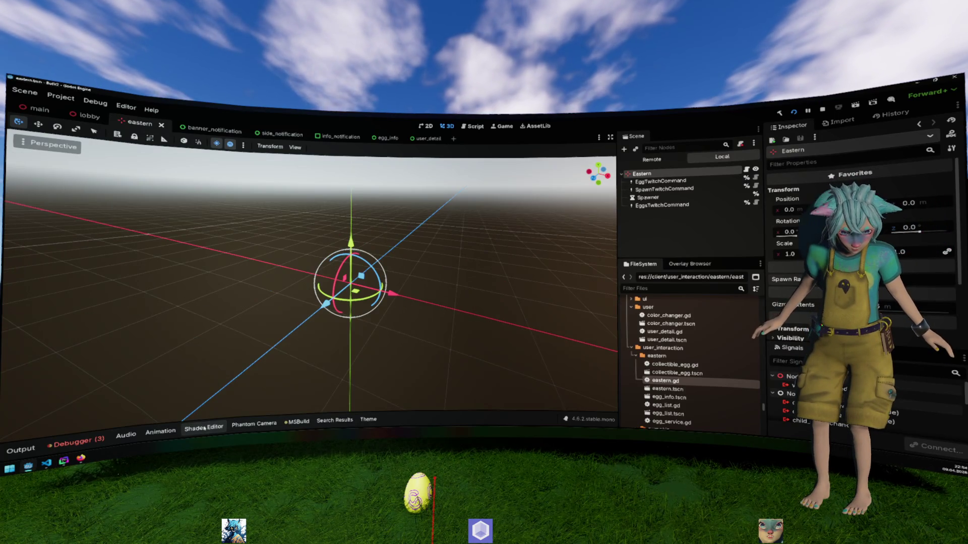
{"action": "left_click", "coordinate": [672, 219]}
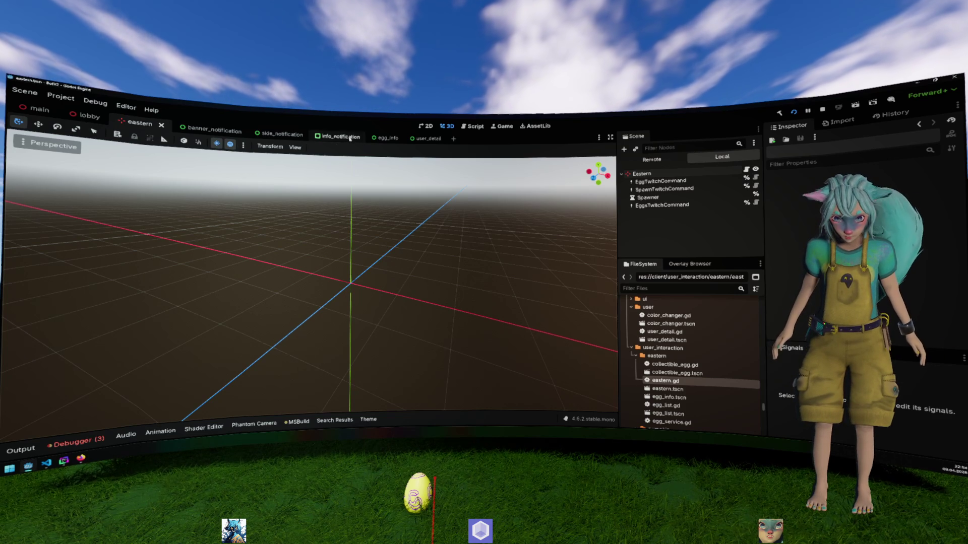
{"action": "left_click", "coordinate": [276, 135]}
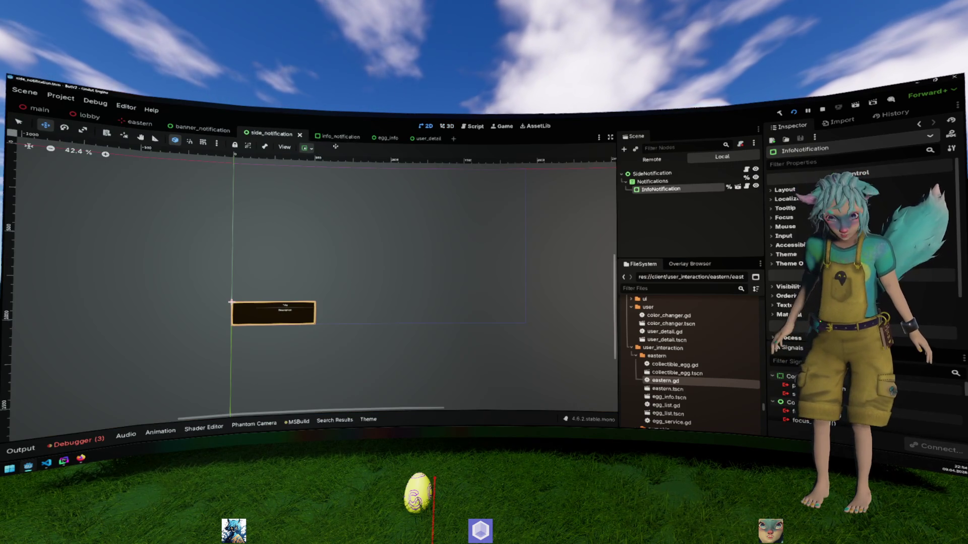
{"action": "left_click", "coordinate": [337, 137]}
{"action": "left_click", "coordinate": [387, 139]}
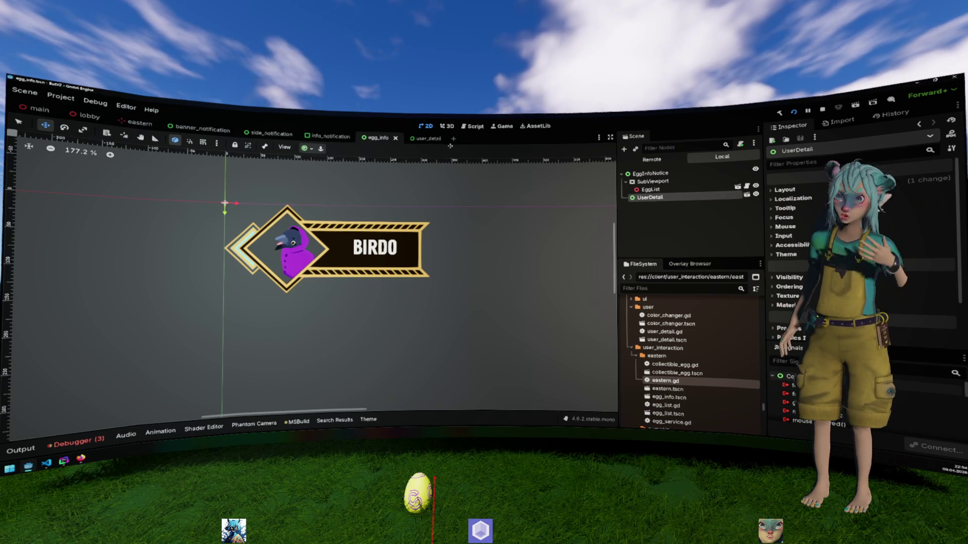
- Open node_util.gd in the script editor and copy the suggested GDScript code from the browser chat
{"action": "left_click", "coordinate": [476, 131]}
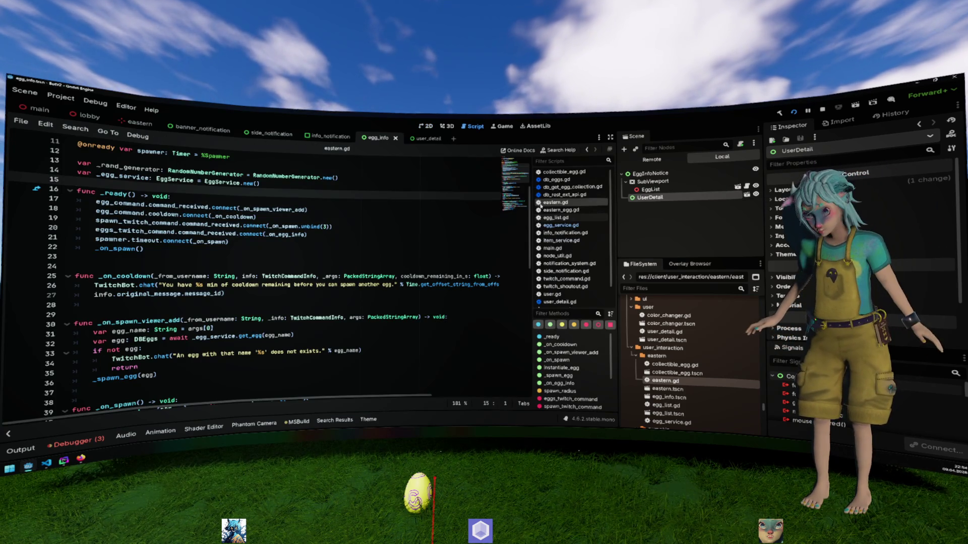
{"action": "scroll", "coordinate": [540, 205], "scroll_direction": "down", "scroll_amount": 2}
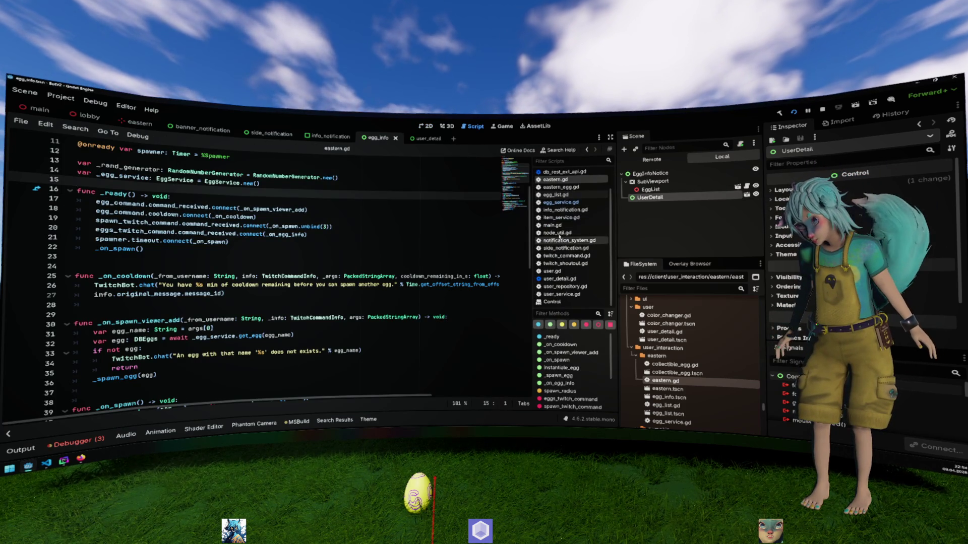
{"action": "left_click", "coordinate": [558, 233]}
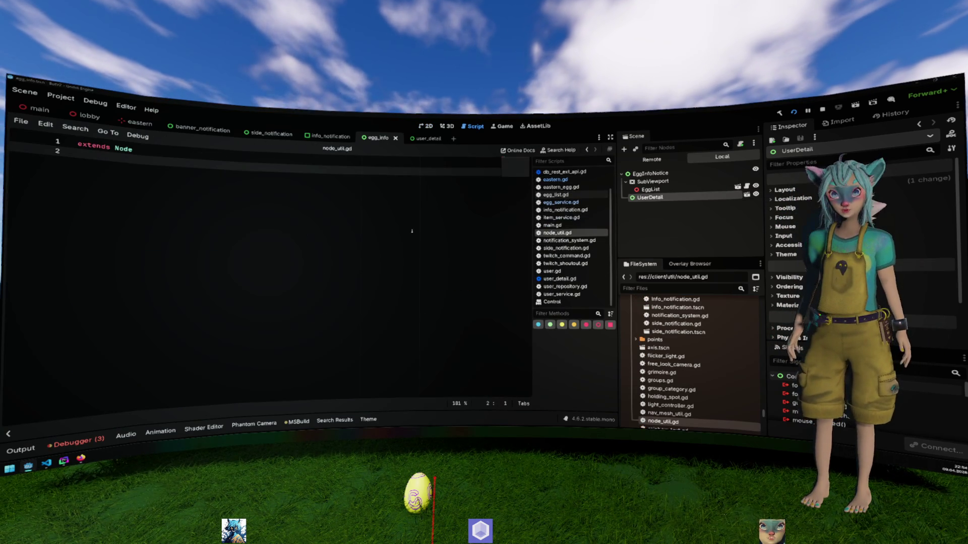
{"action": "key", "text": "alt+Tab"}
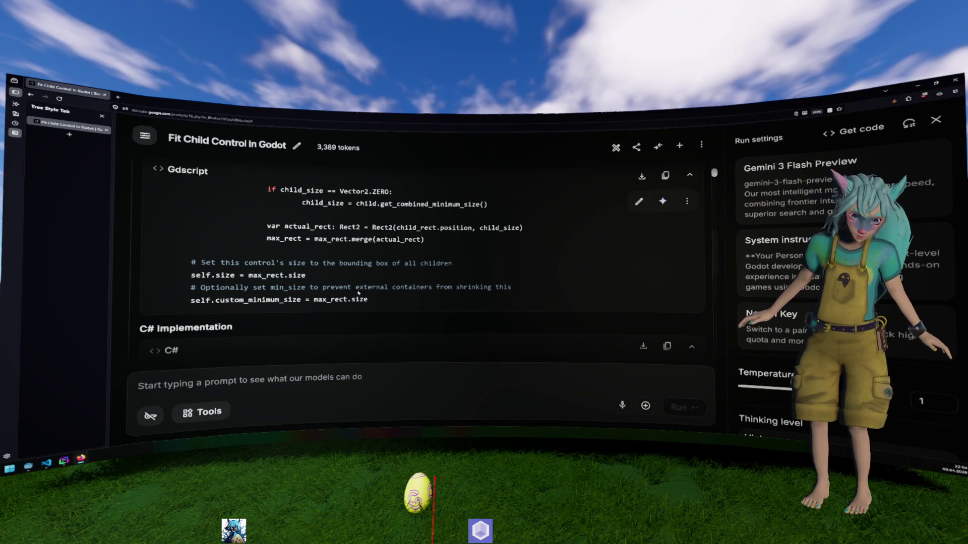
{"action": "mouse_move", "coordinate": [371, 302]}
{"action": "left_mouse_down"}
{"action": "mouse_move", "coordinate": [337, 248]}
{"action": "mouse_move", "coordinate": [151, 297]}
{"action": "mouse_move", "coordinate": [166, 319]}
{"action": "mouse_move", "coordinate": [149, 344]}
{"action": "left_mouse_up"}
- Paste update_size_to_fit_children and make it static with a node: Node parameter
{"action": "key", "text": "alt+Tab"}
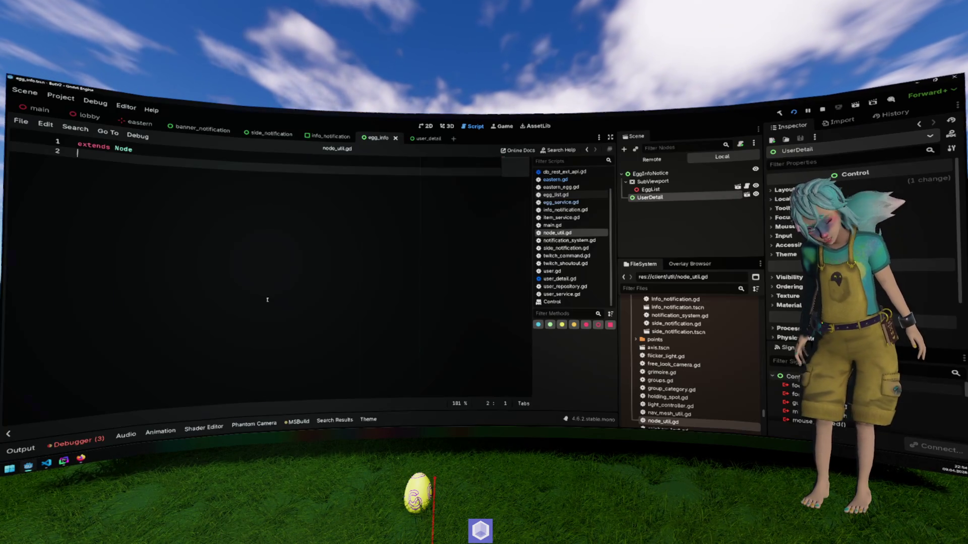
{"action": "key", "text": "ctrl+v"}
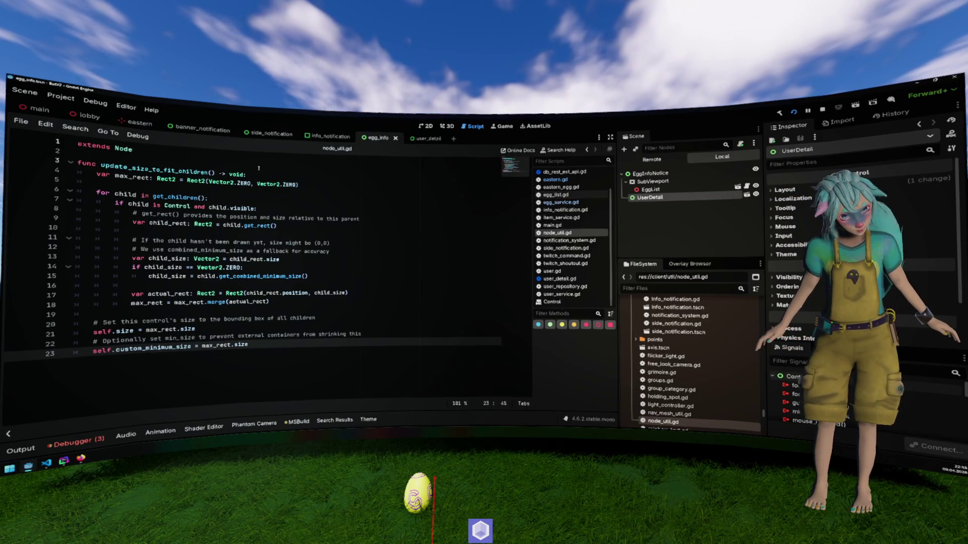
{"action": "left_click", "coordinate": [258, 168]}
{"action": "double_click", "coordinate": [188, 168]}
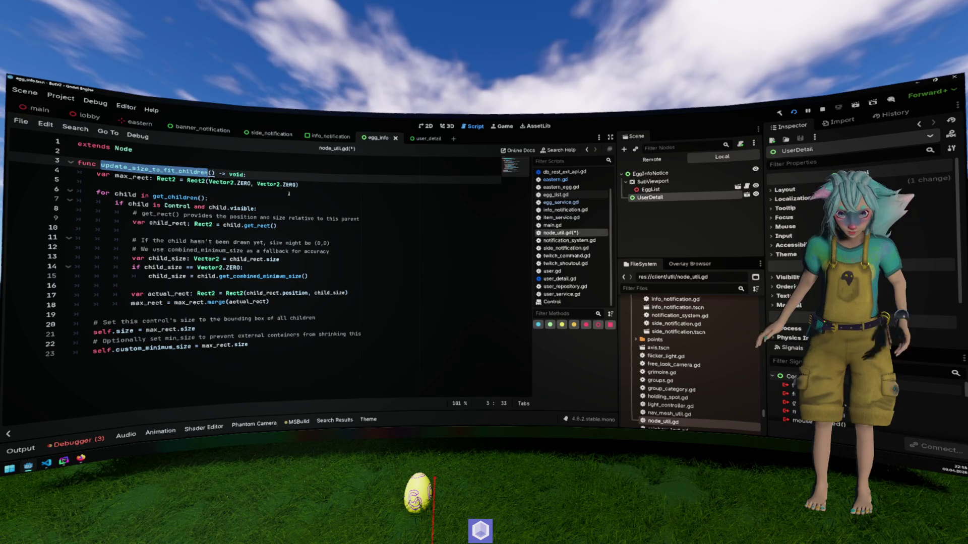
{"action": "left_click", "coordinate": [211, 172]}
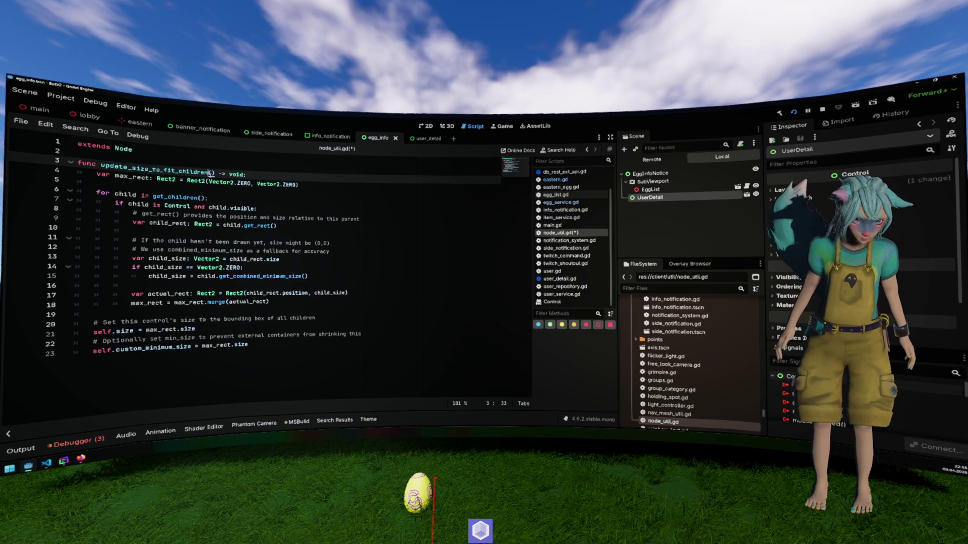
{"action": "type", "text": "node: Nod"}
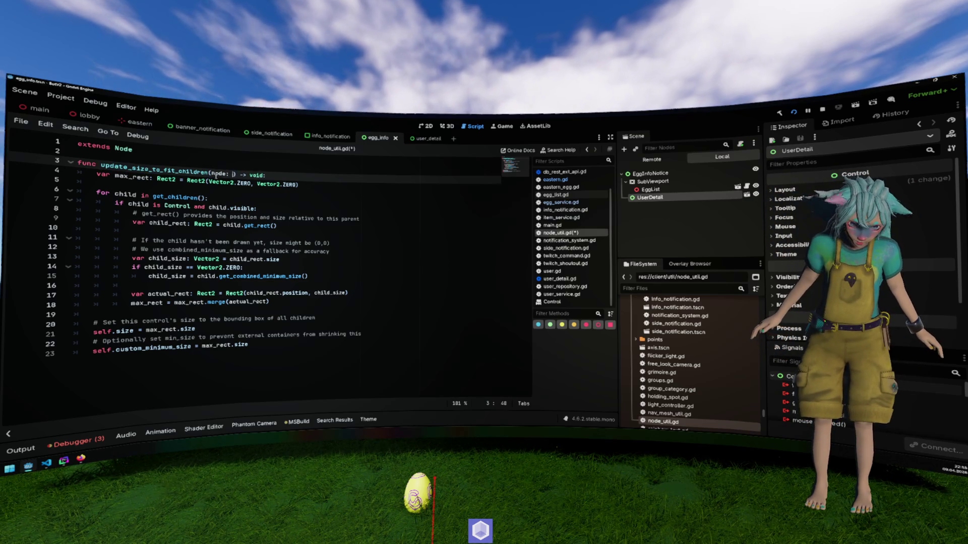
{"action": "type", "text": "e"}
{"action": "key", "text": "Return"}
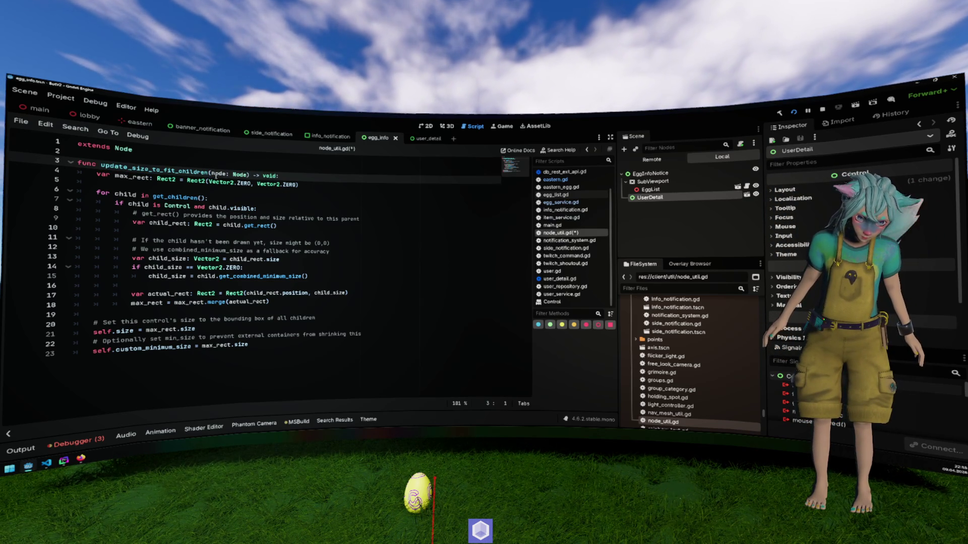
{"action": "type", "text": "static"}
- Change the base class to extends Object and add class_name NodeUtil
{"action": "left_click", "coordinate": [178, 154]}
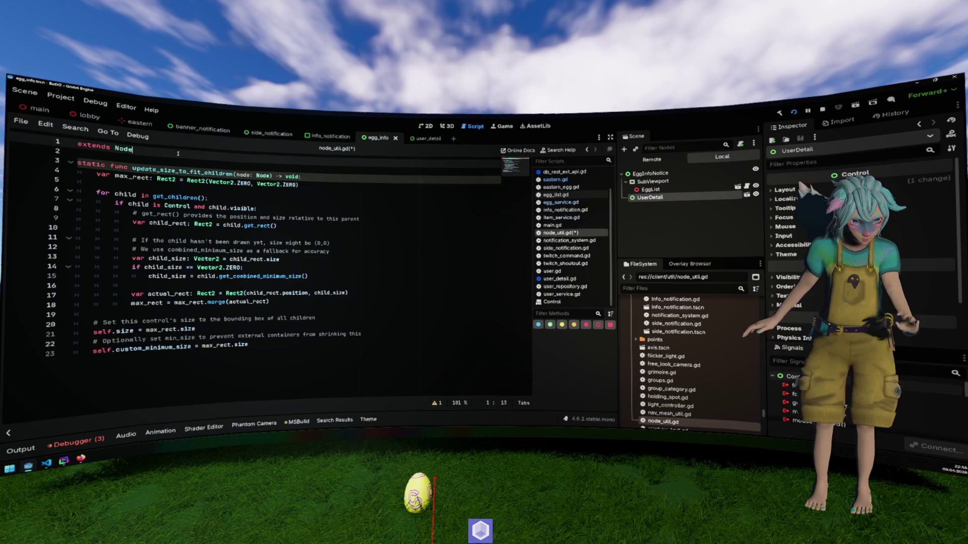
{"action": "key", "text": "BackSpace"}
{"action": "key", "text": "BackSpace"}
{"action": "key", "text": "BackSpace"}
{"action": "type", "text": "Object"}
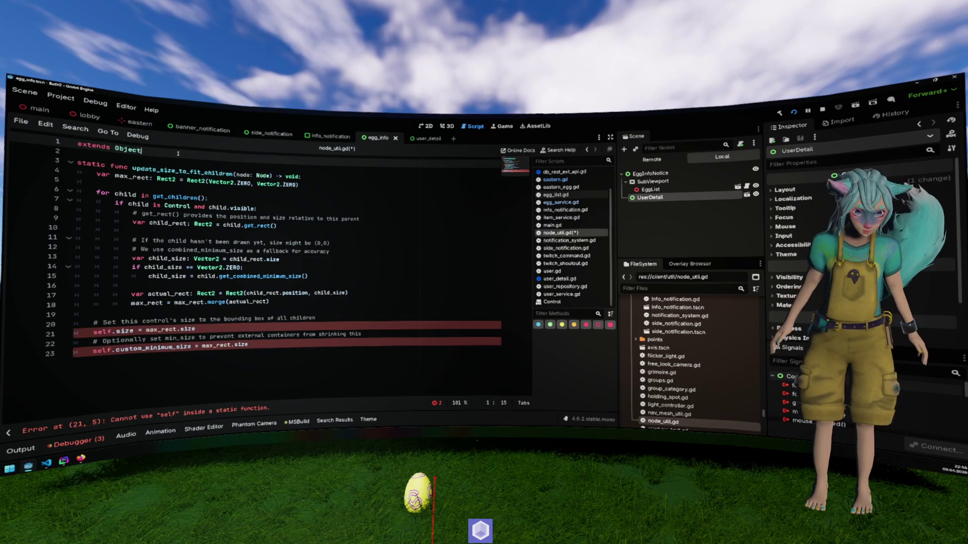
{"action": "key", "text": "Return"}
{"action": "key", "text": "Return"}
{"action": "type", "text": "class_name NodeUtil"}
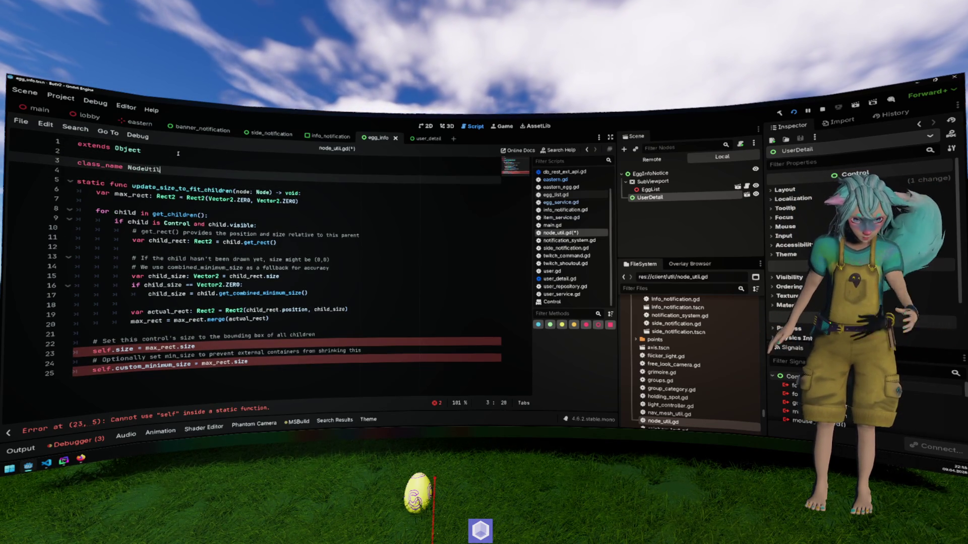
{"action": "left_click", "coordinate": [233, 224]}
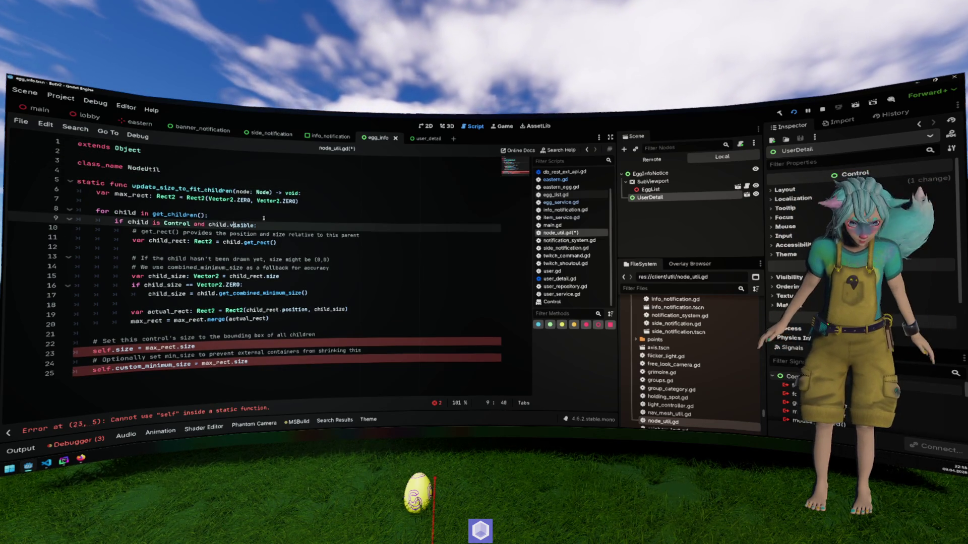
{"action": "left_click", "coordinate": [246, 191]}
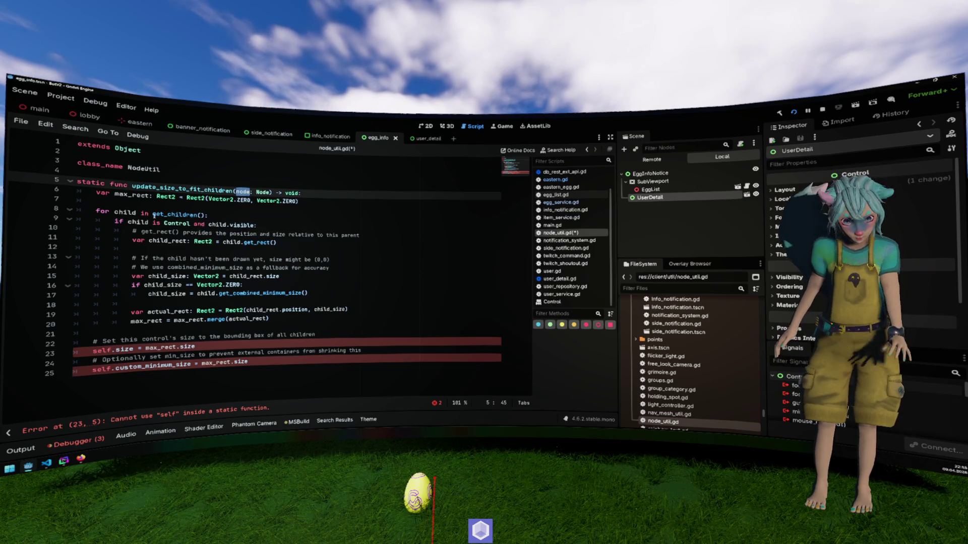
- Make the loop iterate over node.get_children() instead of the script's own children
{"action": "left_click", "coordinate": [153, 214]}
{"action": "type", "text": "node."}
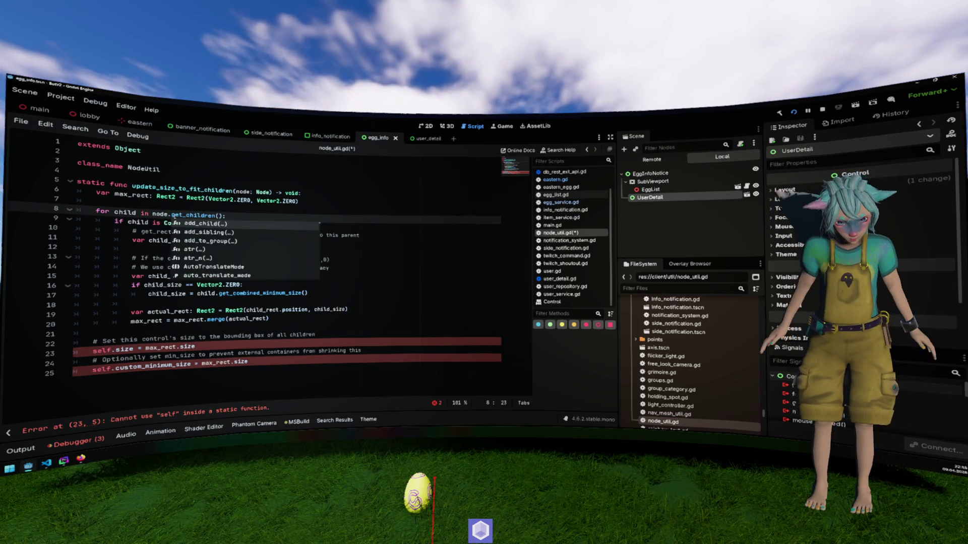
{"action": "left_click", "coordinate": [207, 207]}
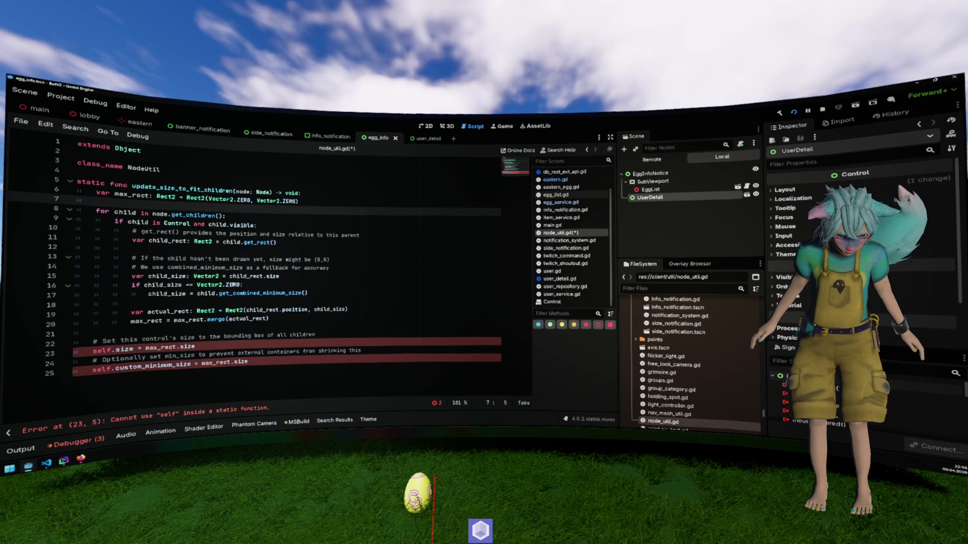
{"action": "left_click", "coordinate": [213, 322]}
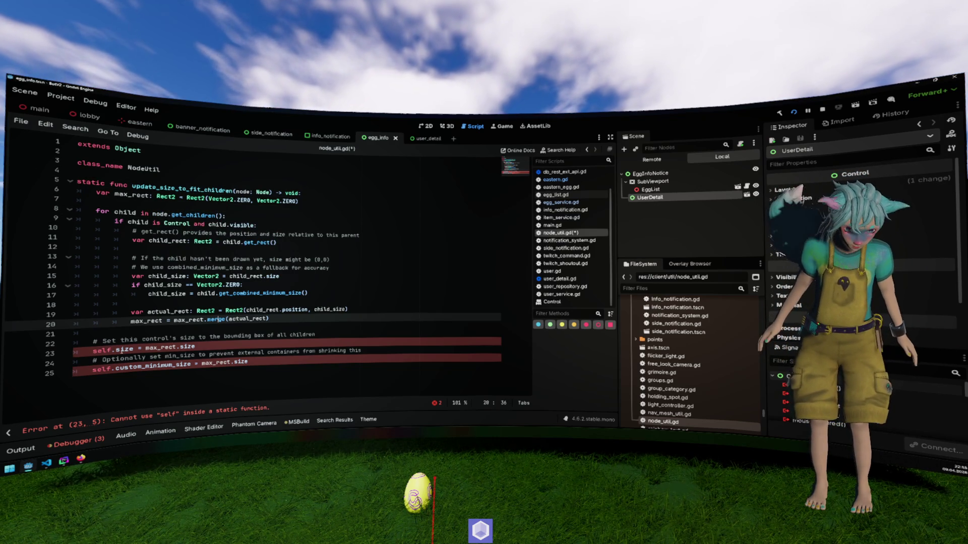
- Replace the self.size assignment with return max_rect.size and delete the leftover comment and min-size lines
{"action": "left_click", "coordinate": [128, 356]}
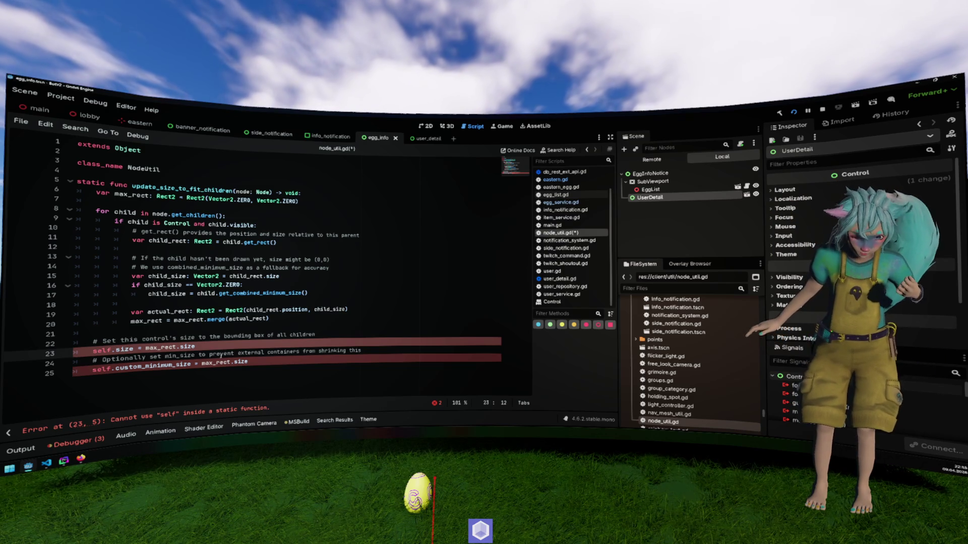
{"action": "key", "text": "Right"}
{"action": "key", "text": "Right"}
{"action": "key", "text": "Right"}
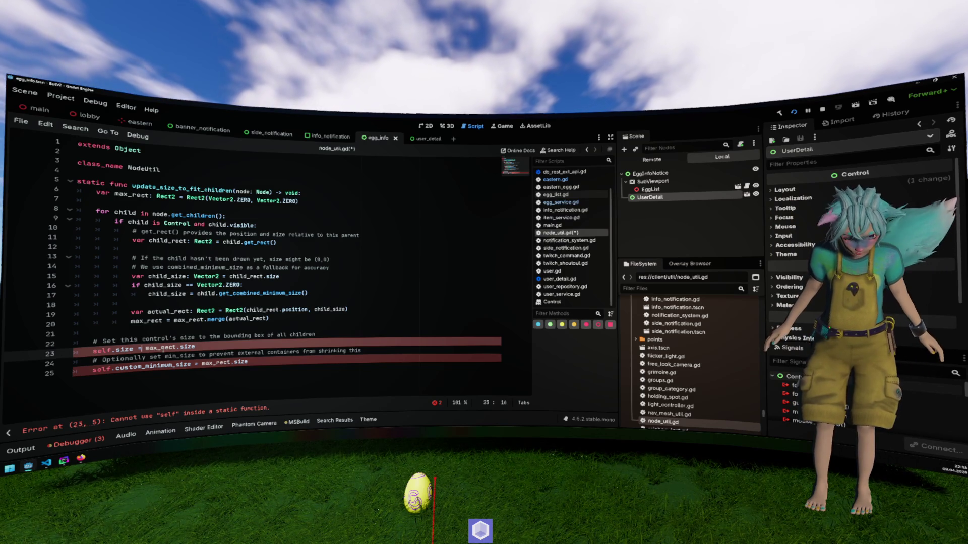
{"action": "key", "text": "shift+Home"}
{"action": "type", "text": "return"}
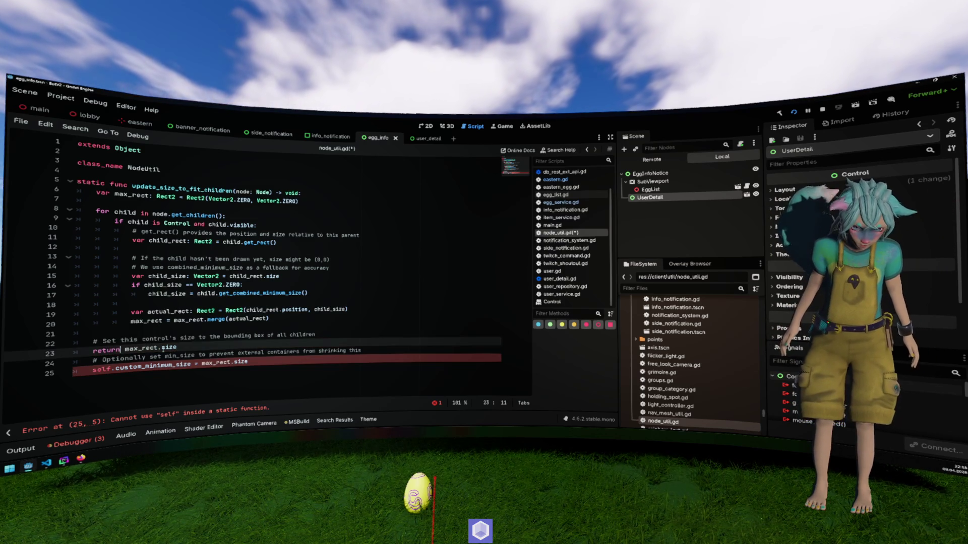
{"action": "key", "text": "Up"}
{"action": "key", "text": "End"}
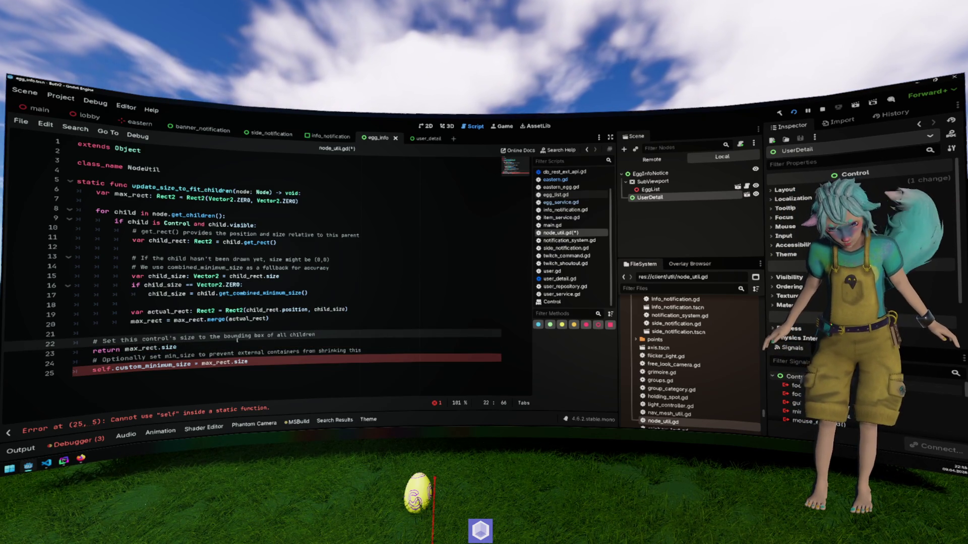
{"action": "key", "text": "shift+Home"}
{"action": "key", "text": "BackSpace"}
{"action": "key", "text": "ctrl+shift+k"}
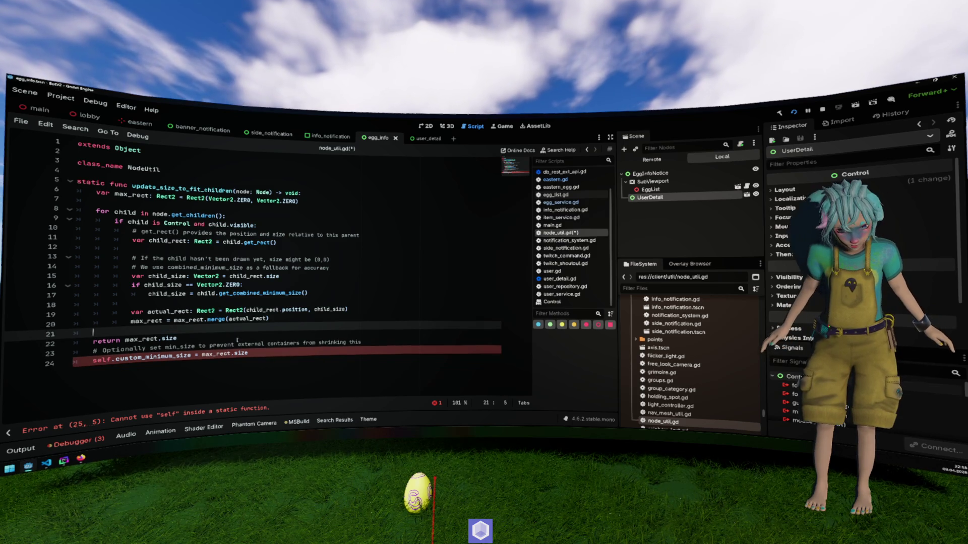
{"action": "key", "text": "End"}
{"action": "key", "text": "shift+Down"}
{"action": "key", "text": "shift+Down"}
{"action": "key", "text": "Delete"}
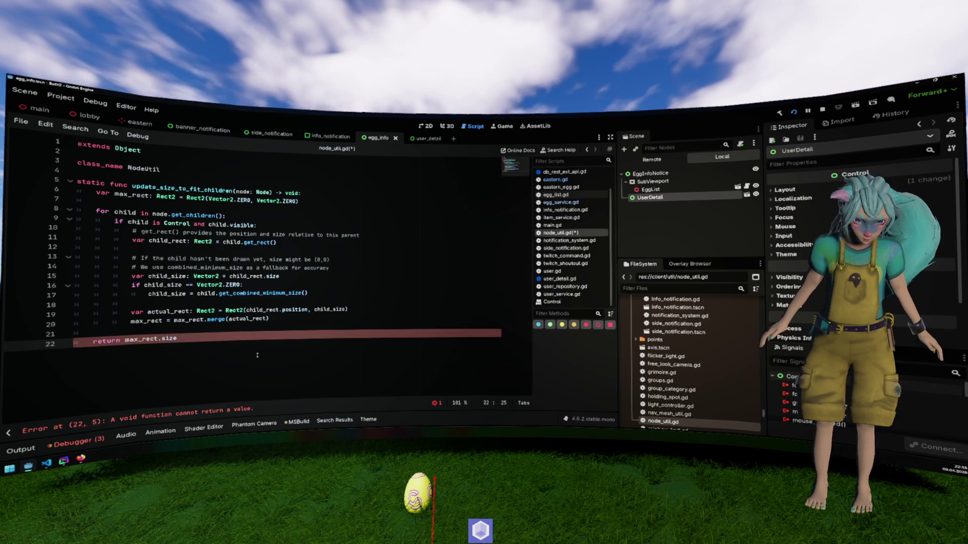
- Change update_size_to_fit_children's return type from void to Vector2 and save node_util.gd
{"action": "left_click", "coordinate": [291, 192]}
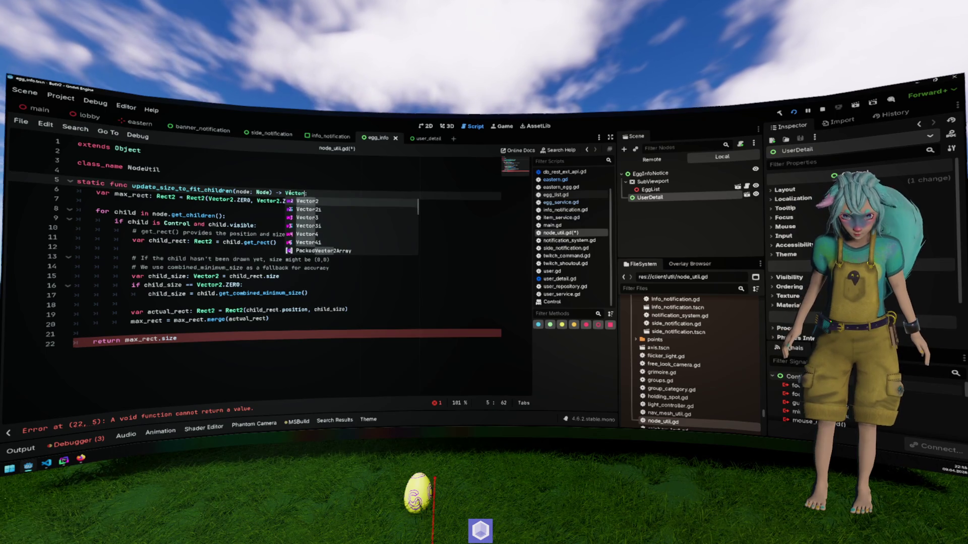
{"action": "key", "text": "Return"}
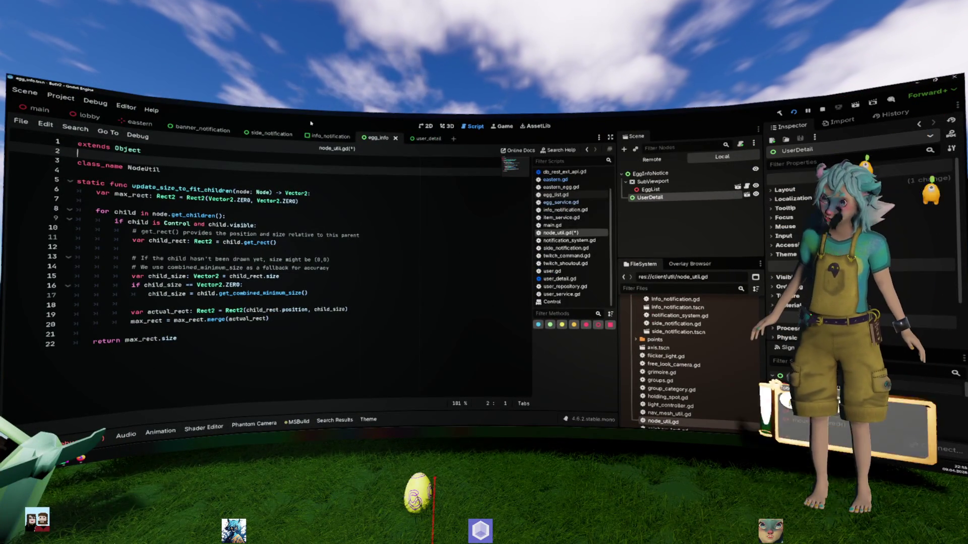
{"action": "left_click", "coordinate": [336, 197]}
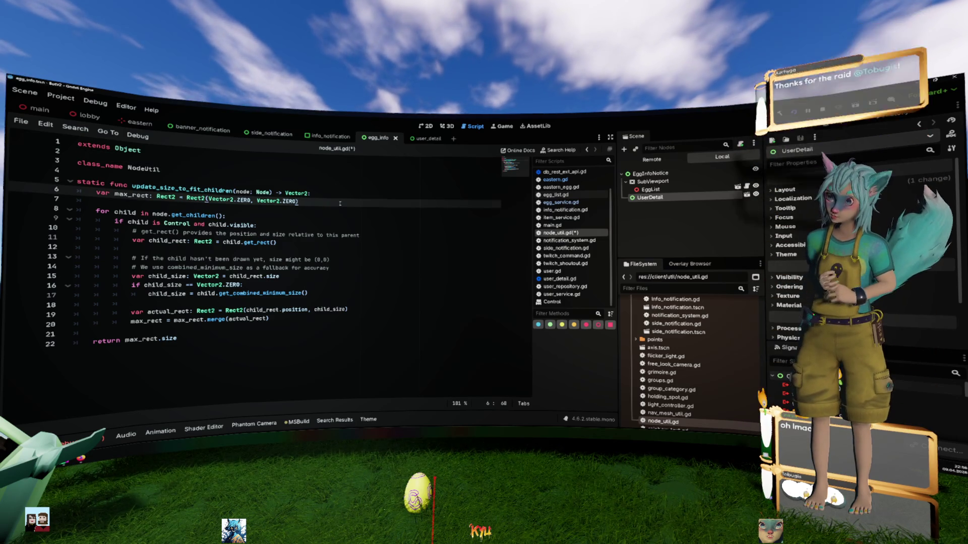
{"action": "left_click", "coordinate": [343, 196]}
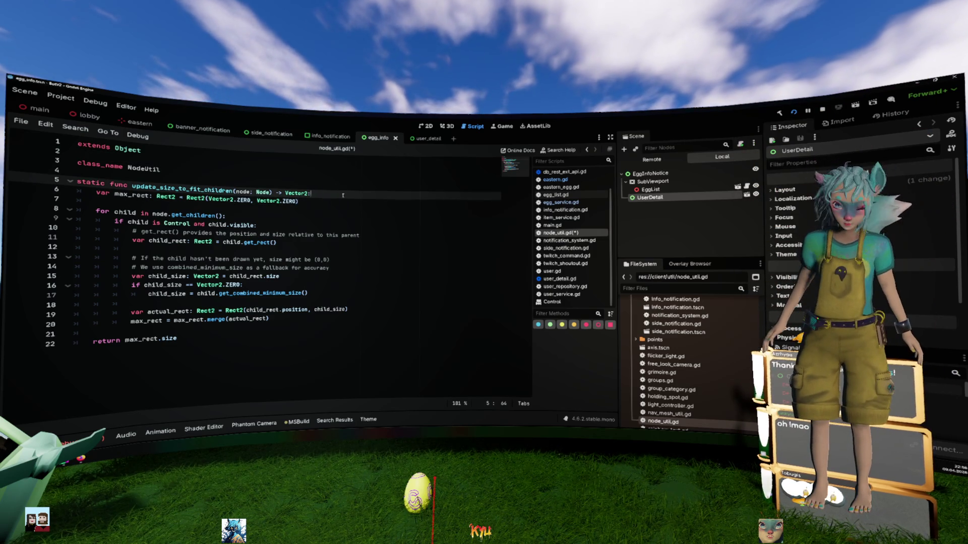
{"action": "key", "text": "ctrl+s"}
{"action": "double_click", "coordinate": [233, 189]}
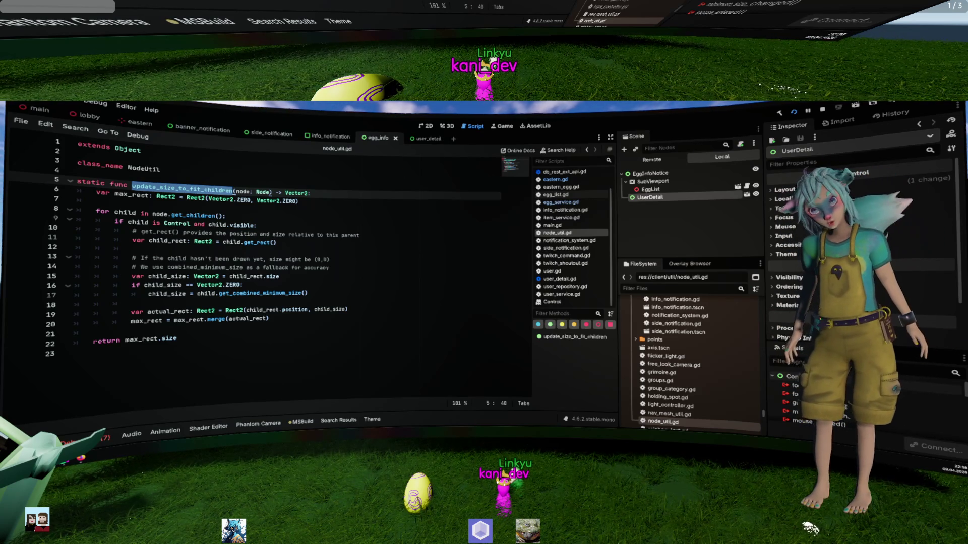
- Run the project and drag Vine2's curve point #6 to reshape its path
{"action": "key", "text": "F5"}
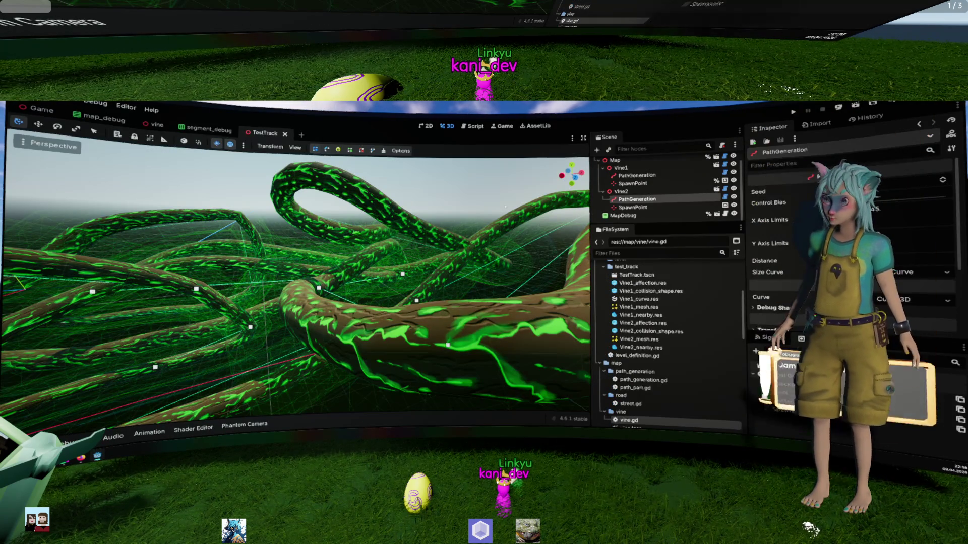
{"action": "key", "text": "f"}
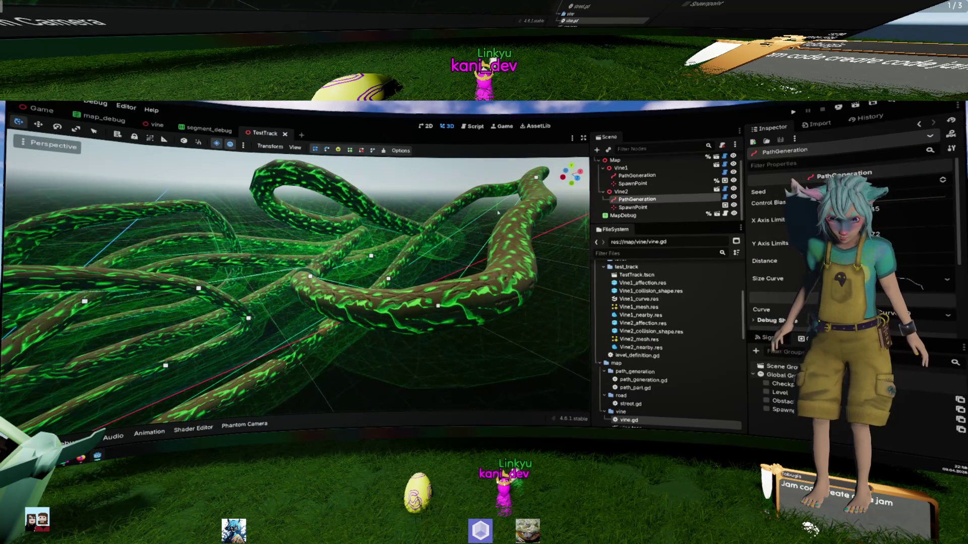
{"action": "left_click", "coordinate": [388, 279]}
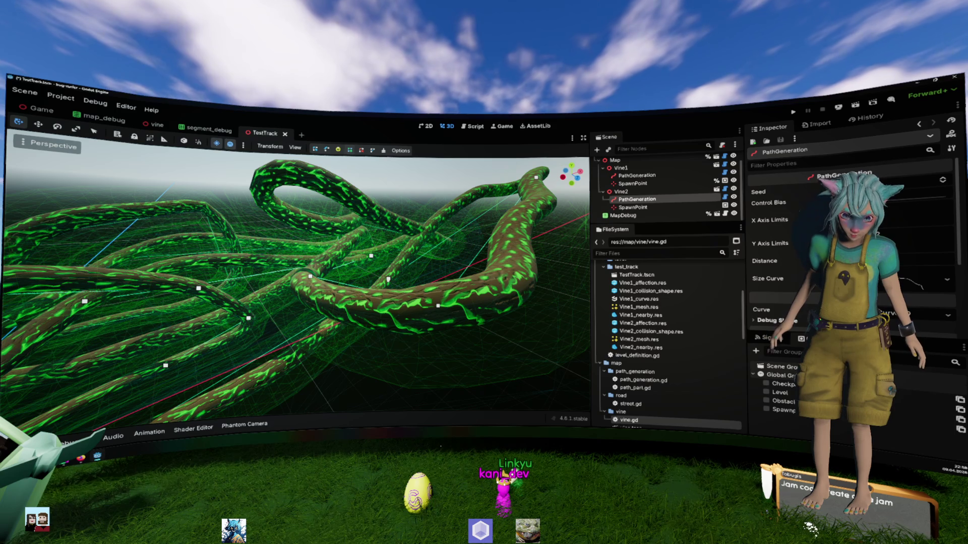
{"action": "left_click_drag", "start_coordinate": [388, 279], "coordinate": [442, 286]}
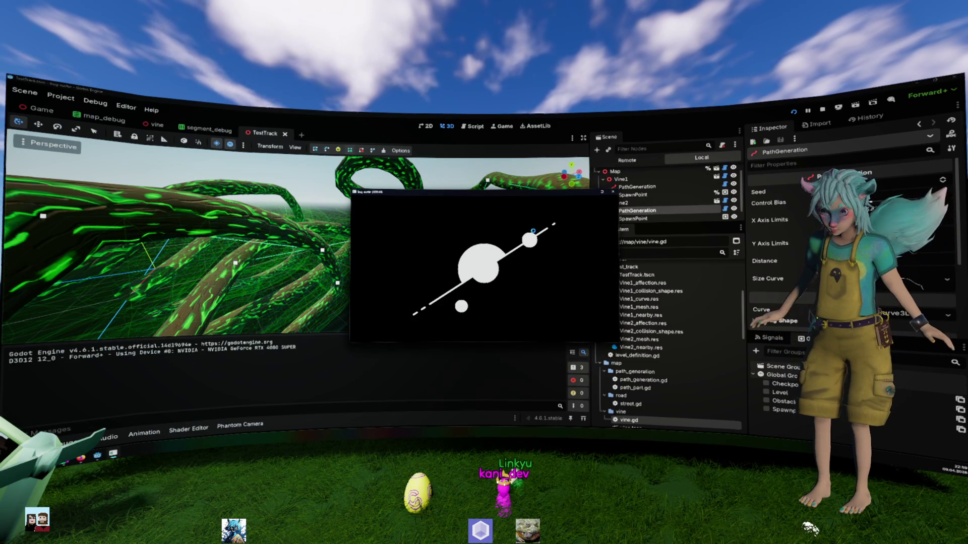
- Play the test run fullscreen from the game's PLAY menu, then stop it
{"action": "double_click", "coordinate": [543, 195]}
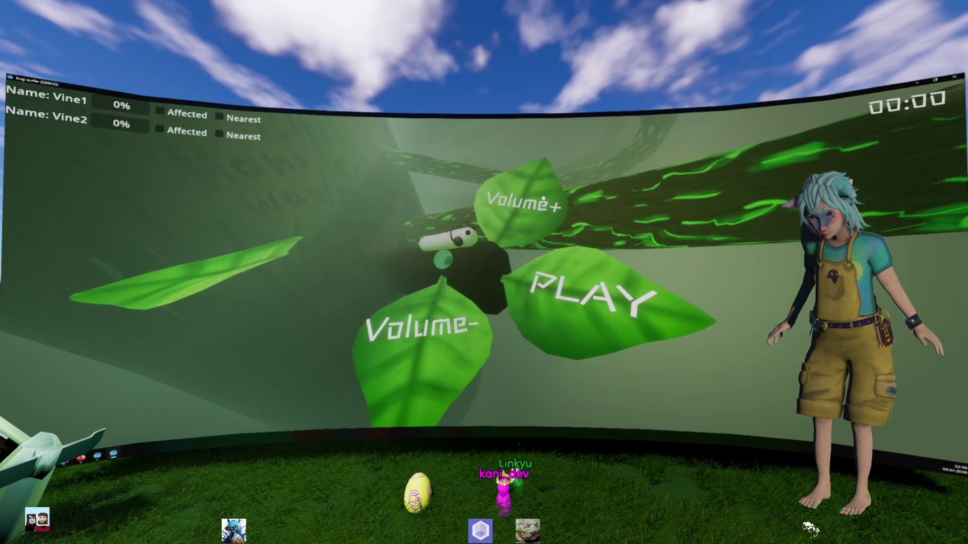
{"action": "left_click", "coordinate": [586, 283]}
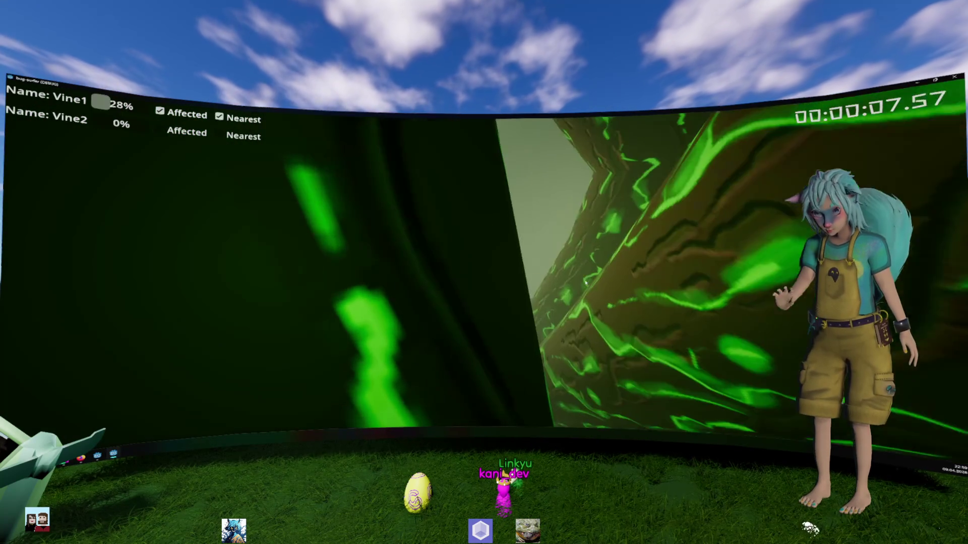
{"action": "key", "text": "Escape"}
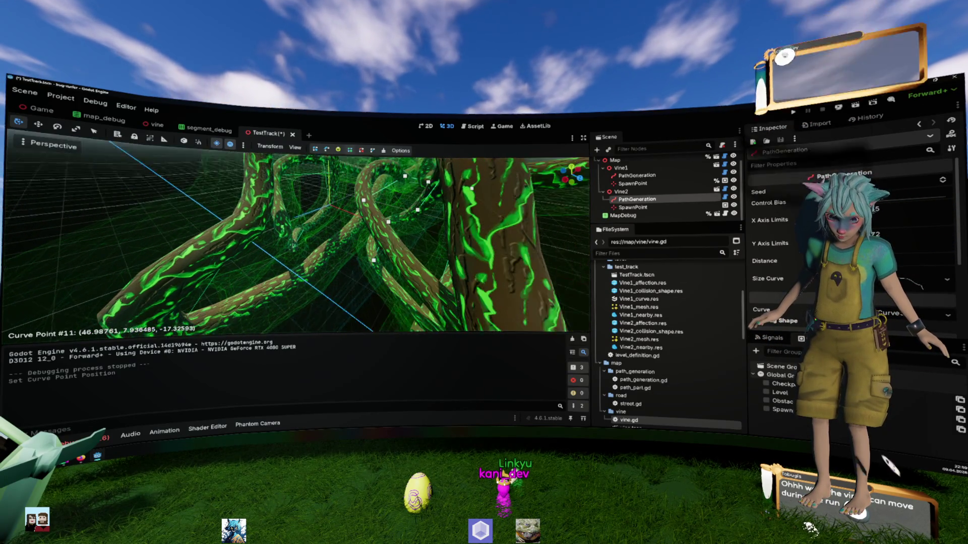
- Reshape Vine1's path by dragging its curve points #3 and #6
{"action": "key", "text": "f"}
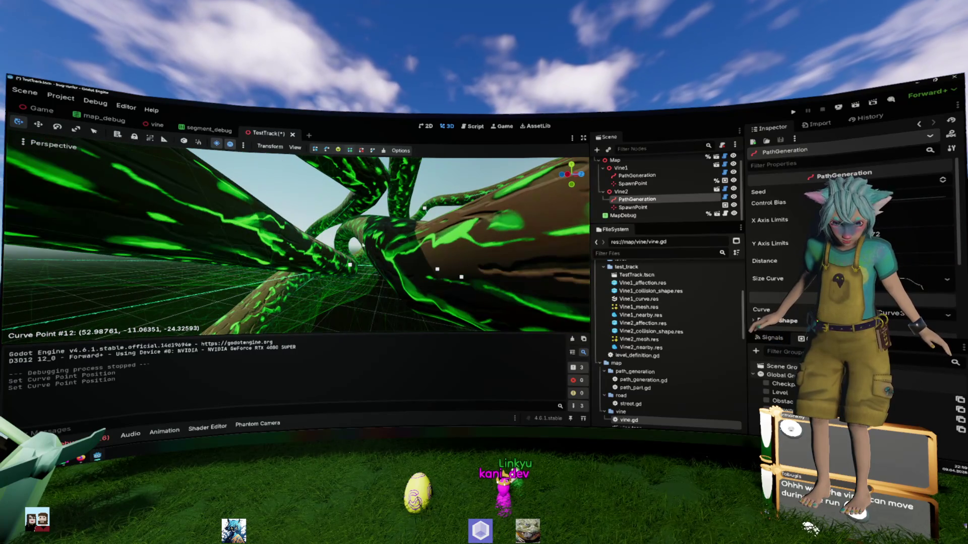
{"action": "left_click_drag", "start_coordinate": [438, 269], "coordinate": [404, 262]}
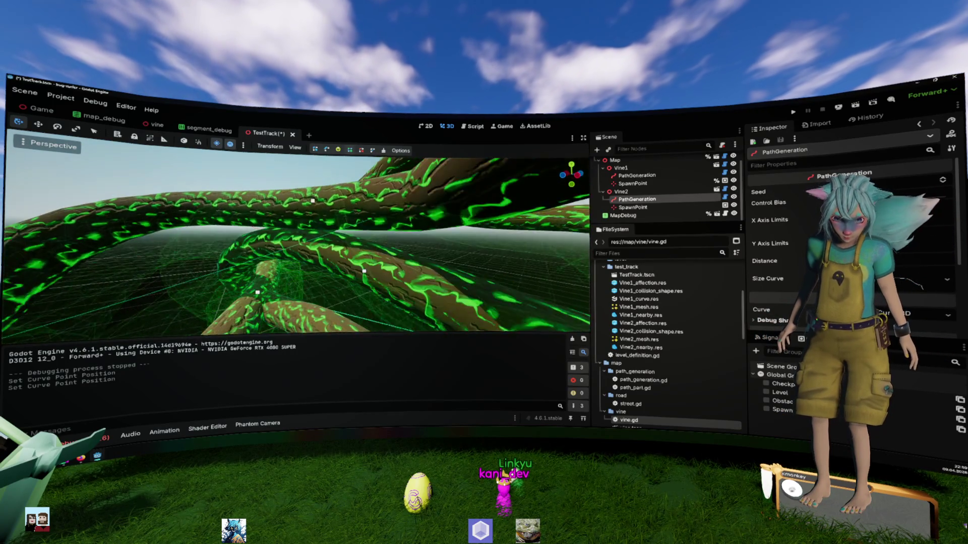
{"action": "left_click", "coordinate": [356, 232]}
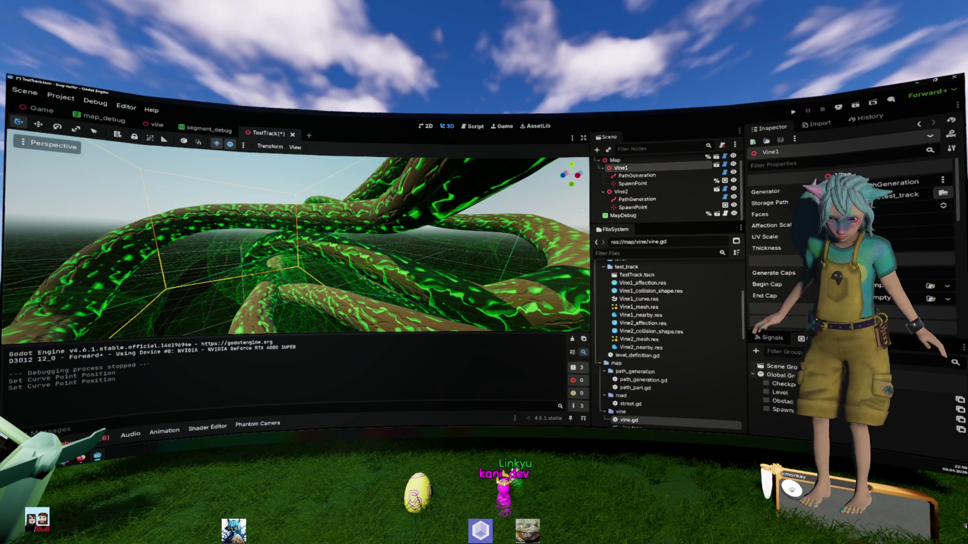
{"action": "left_click", "coordinate": [637, 175]}
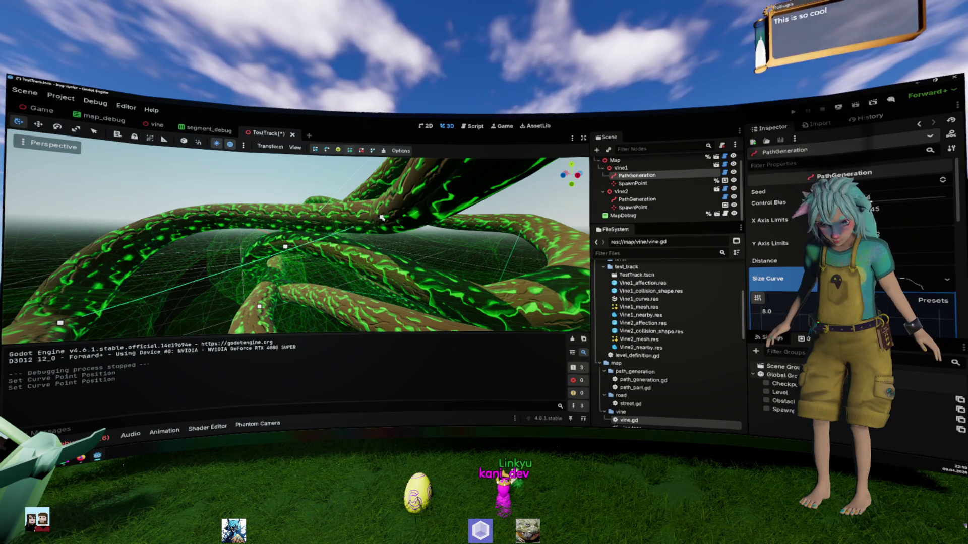
{"action": "left_click_drag", "start_coordinate": [382, 218], "coordinate": [331, 197]}
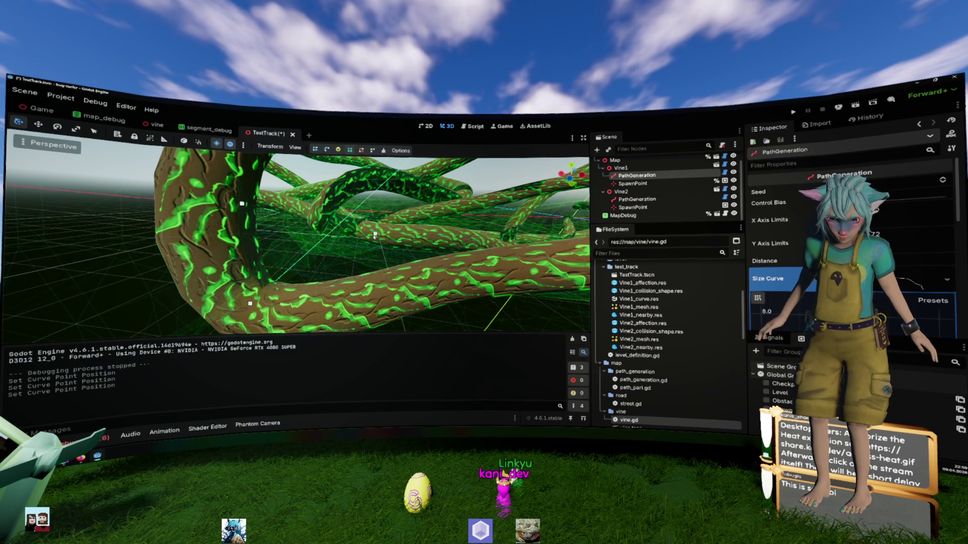
{"action": "left_click_drag", "start_coordinate": [375, 235], "coordinate": [335, 276]}
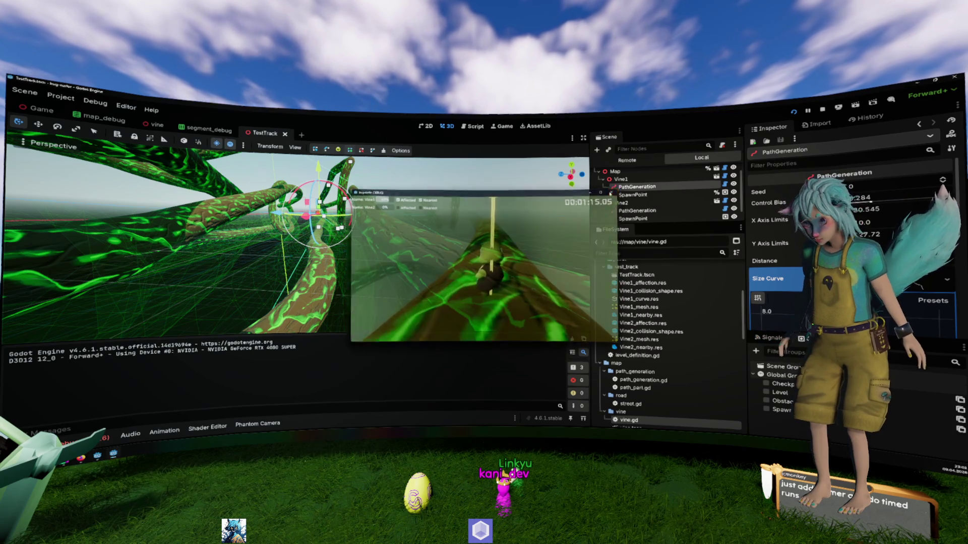
- Stop the running test game with F8
{"action": "key", "text": "F8"}
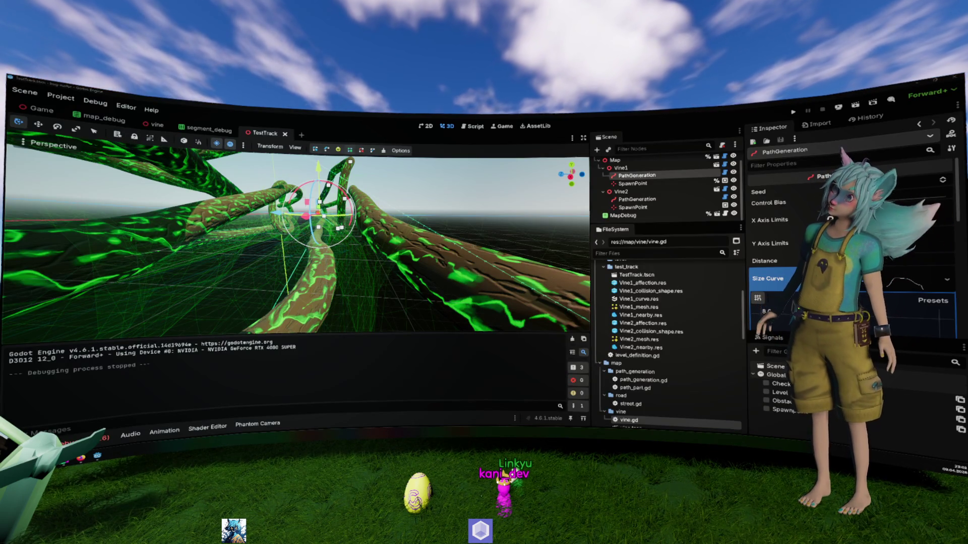
- Maximize the browser and pass the Cloudflare human check to load the Vinerush itch.io page
{"action": "left_click", "coordinate": [467, 192]}
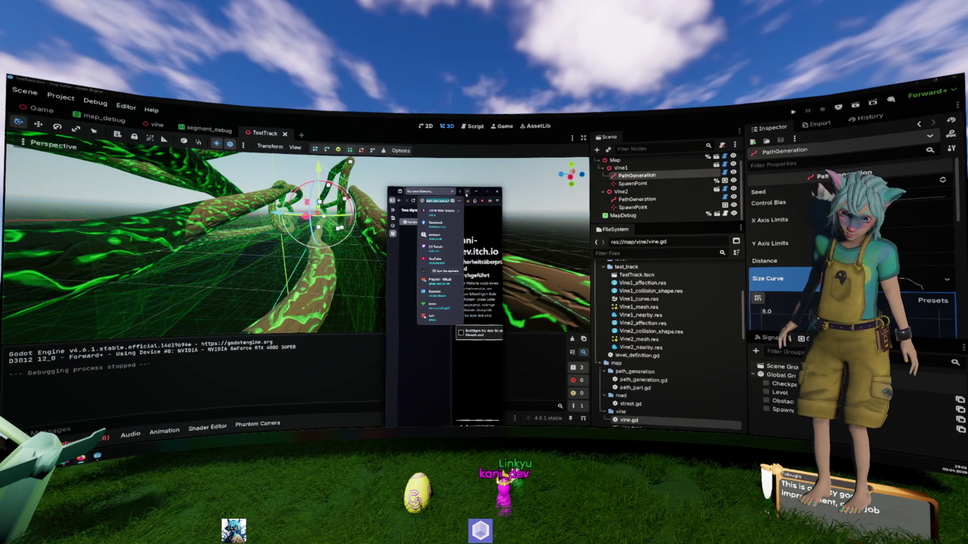
{"action": "left_click", "coordinate": [486, 192]}
{"action": "left_click", "coordinate": [486, 191]}
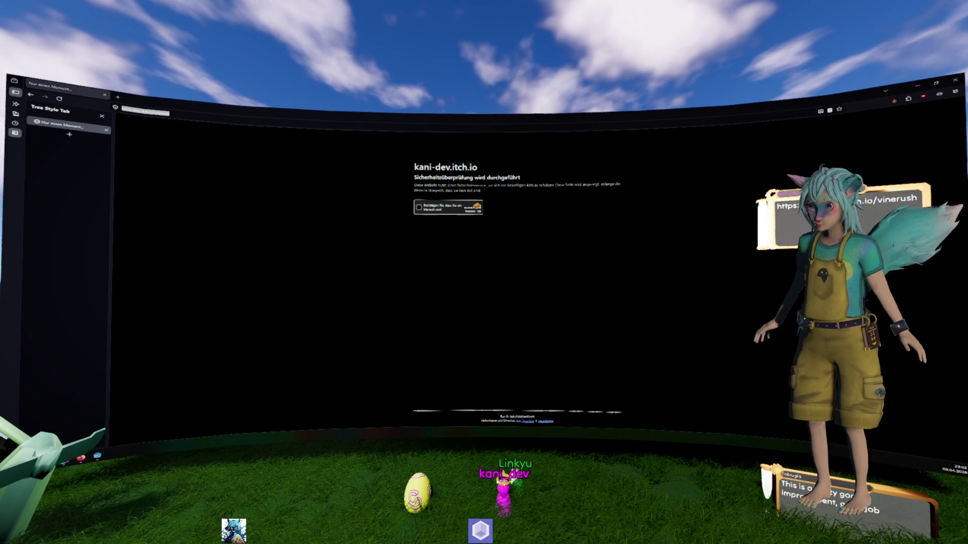
{"action": "left_click", "coordinate": [423, 208]}
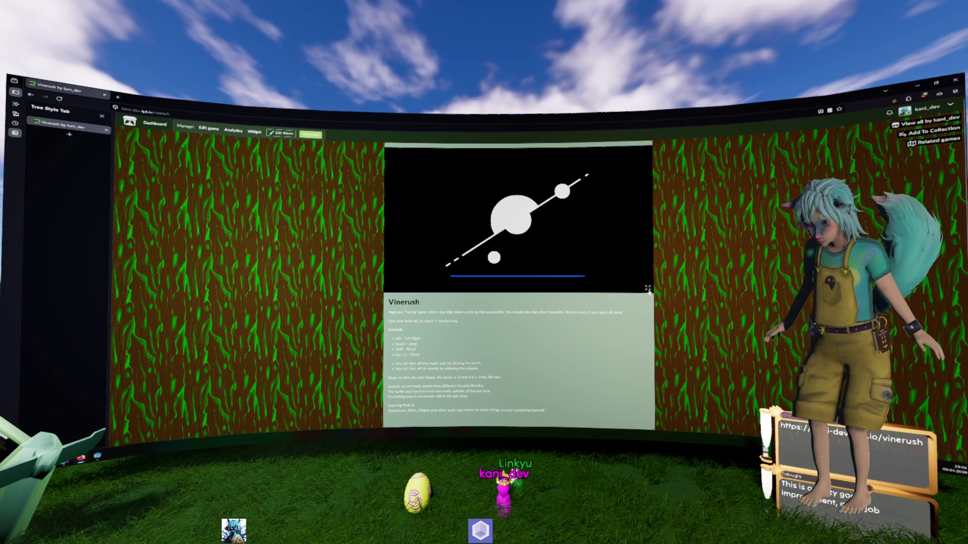
- Play Vinerush fullscreen, exit fullscreen to pause it, and Alt+Tab back to Godot
{"action": "left_click", "coordinate": [648, 288]}
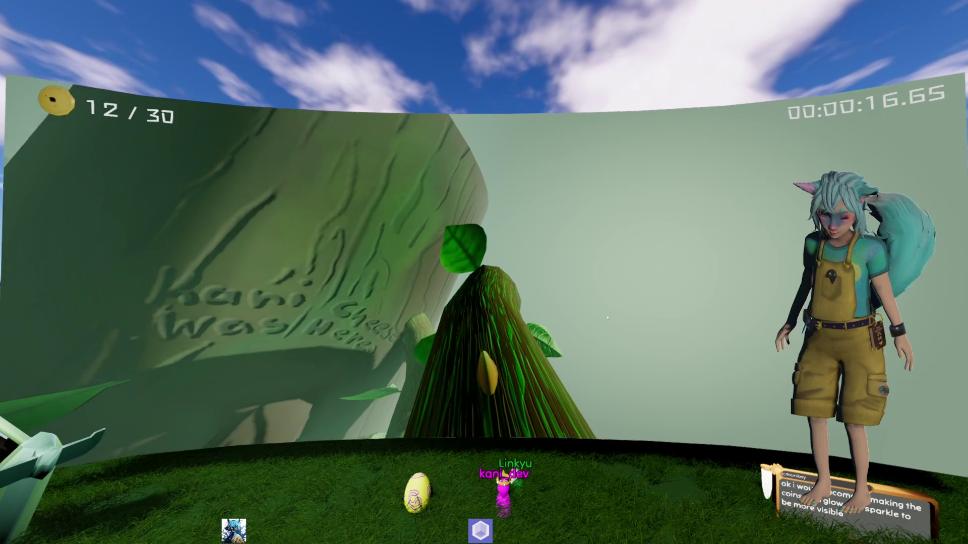
{"action": "key", "text": "Escape"}
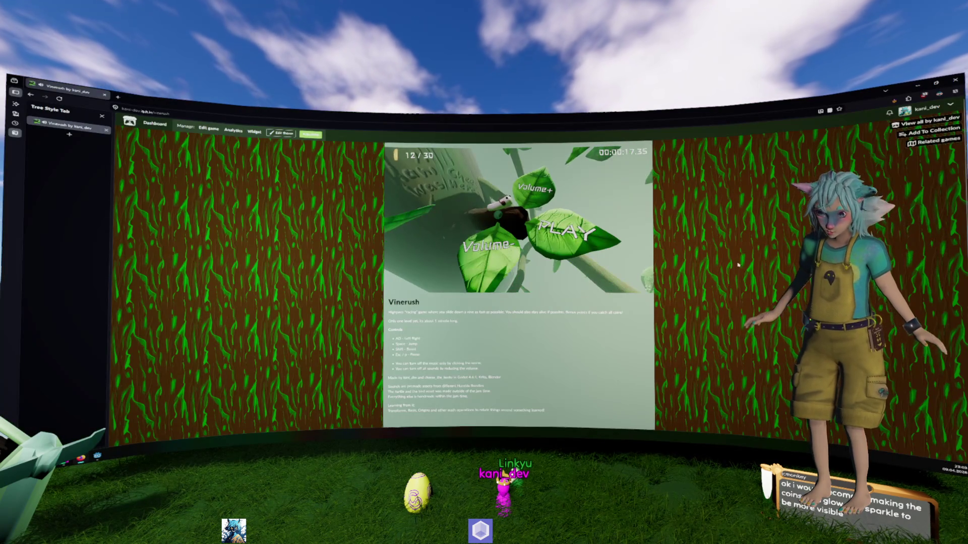
{"action": "key", "text": "alt+Tab"}
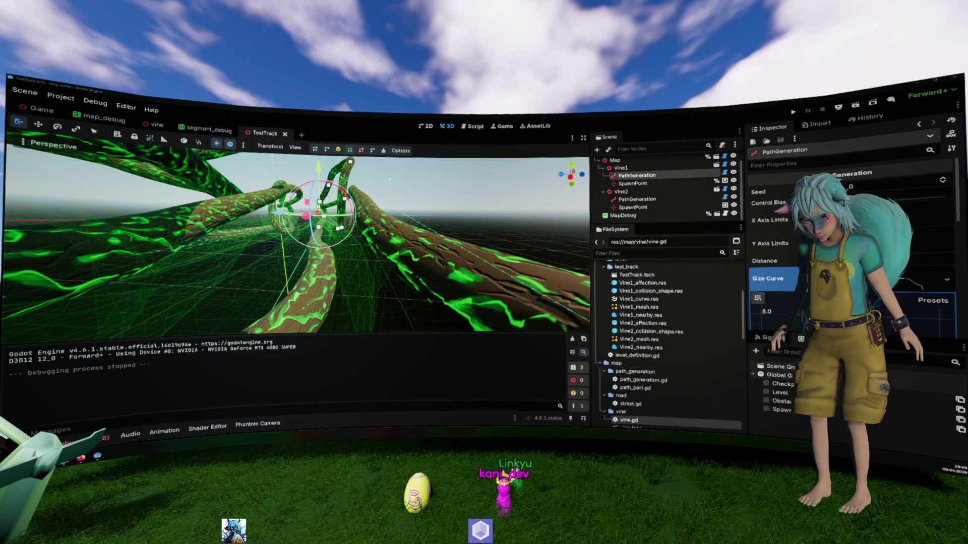
- Reshape the vines by dragging curve point #1 and pulling the top curve point left and down
{"action": "left_click_drag", "start_coordinate": [360, 194], "coordinate": [405, 194]}
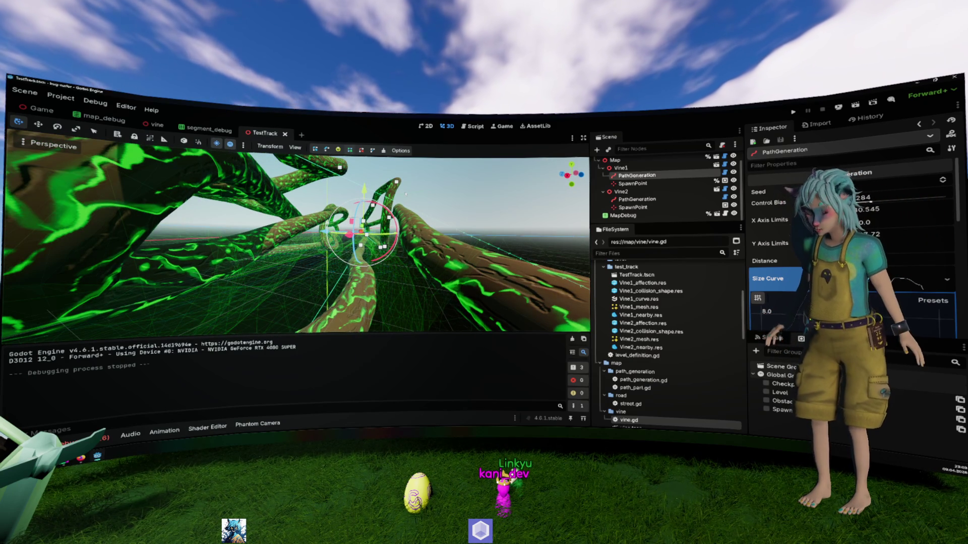
{"action": "left_click_drag", "start_coordinate": [406, 194], "coordinate": [363, 184]}
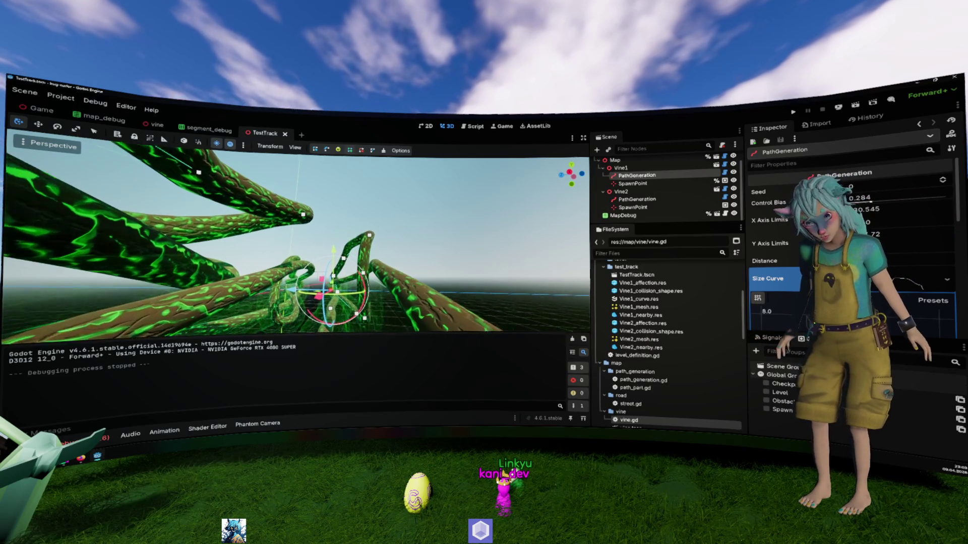
{"action": "left_click_drag", "start_coordinate": [365, 275], "coordinate": [377, 273]}
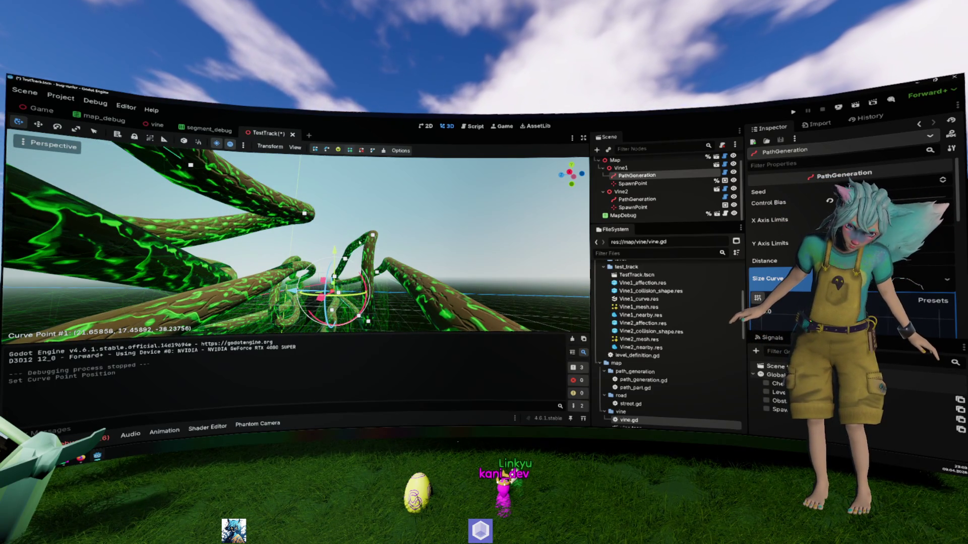
{"action": "left_click_drag", "start_coordinate": [372, 235], "coordinate": [325, 250]}
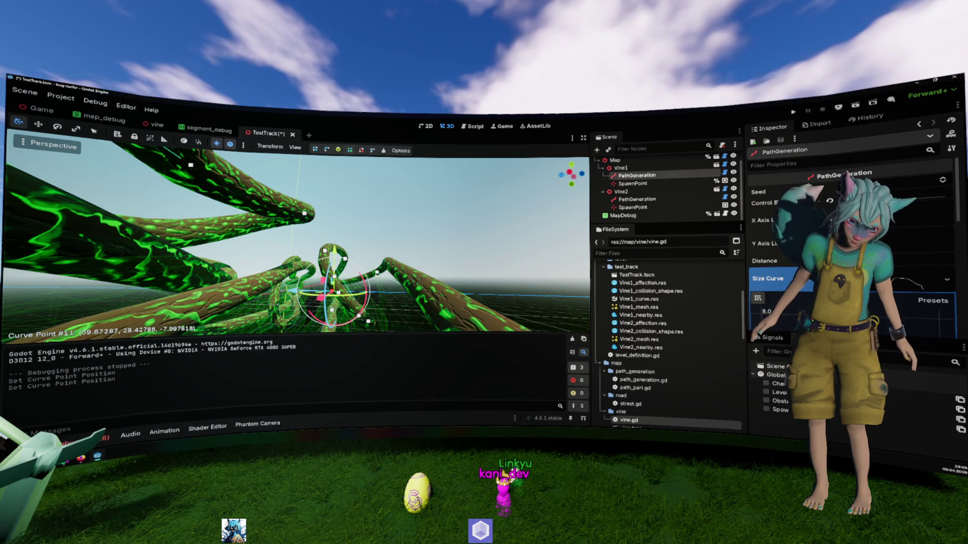
{"action": "left_click_drag", "start_coordinate": [377, 272], "coordinate": [362, 271]}
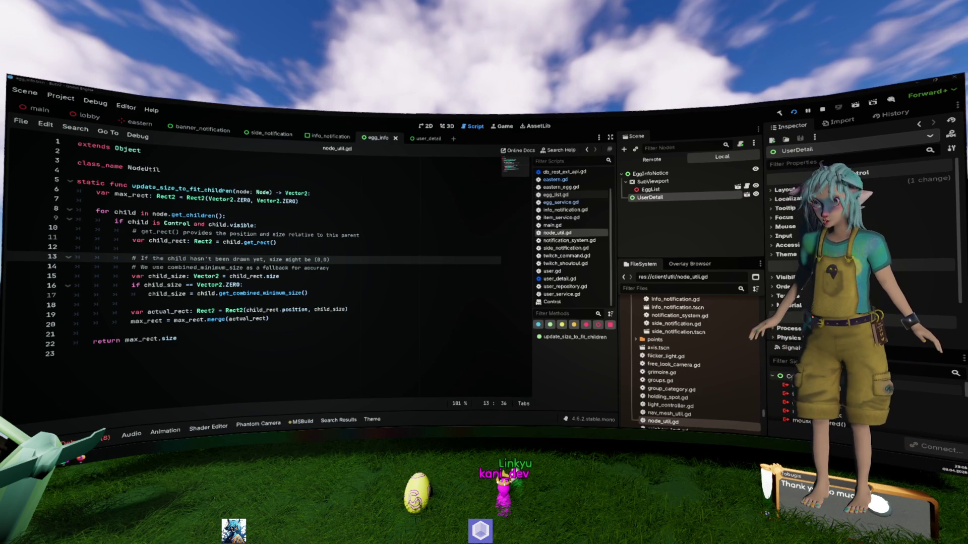
{"action": "left_click", "coordinate": [311, 193]}
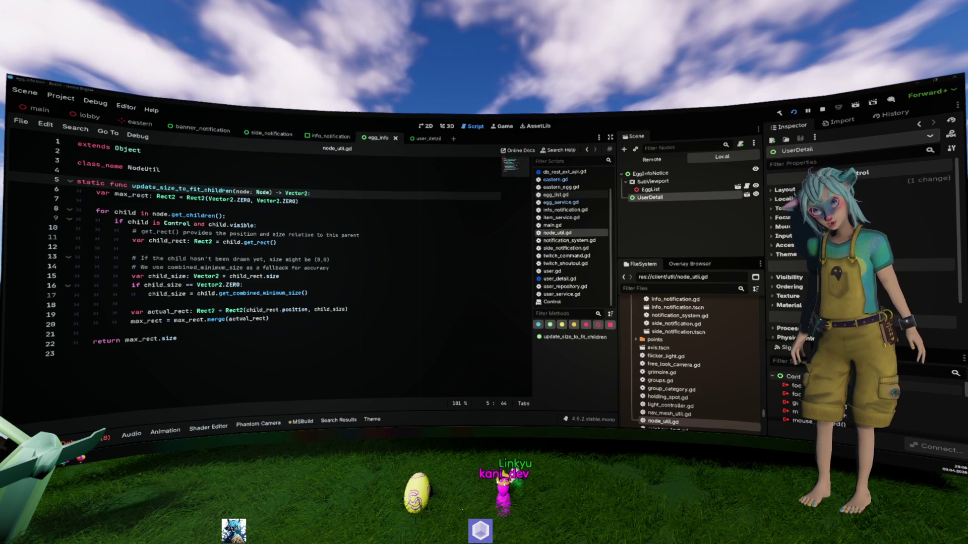
{"action": "left_click", "coordinate": [243, 242]}
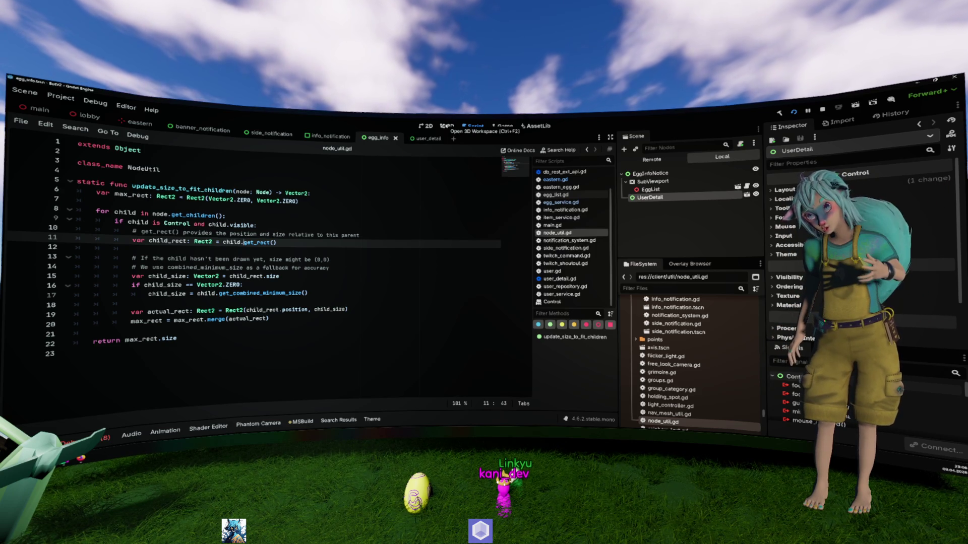
- Switch the egg_info scene to the 3D workspace
{"action": "left_click", "coordinate": [447, 126]}
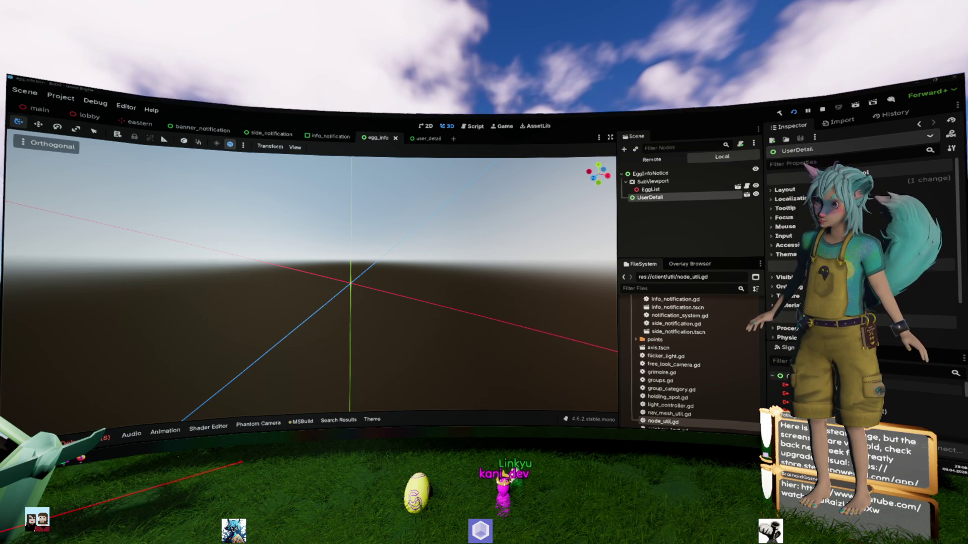
- Maximize the browser, play 'Project Orbital Progress Log #1' to the end, then try to like it
{"action": "key", "text": "alt+Tab"}
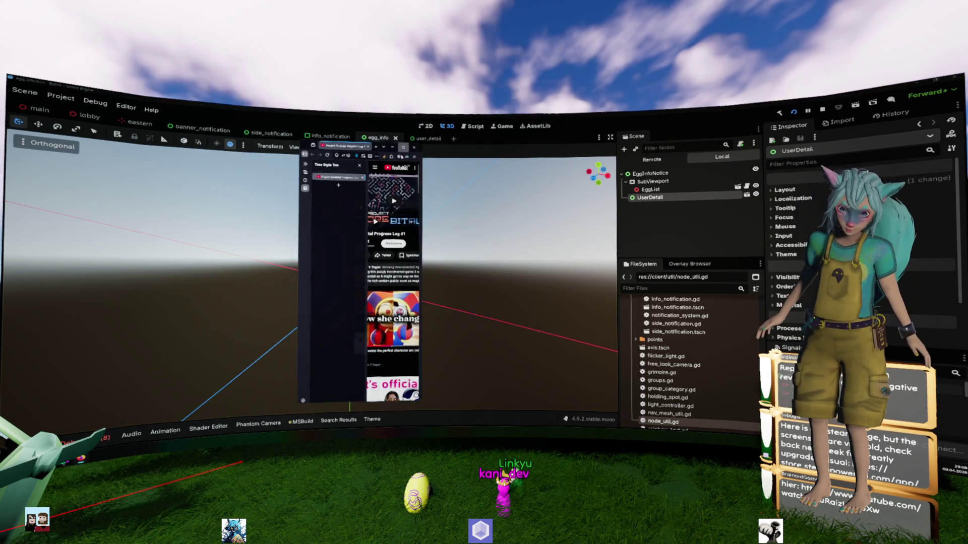
{"action": "left_click", "coordinate": [412, 145]}
{"action": "left_click", "coordinate": [468, 235]}
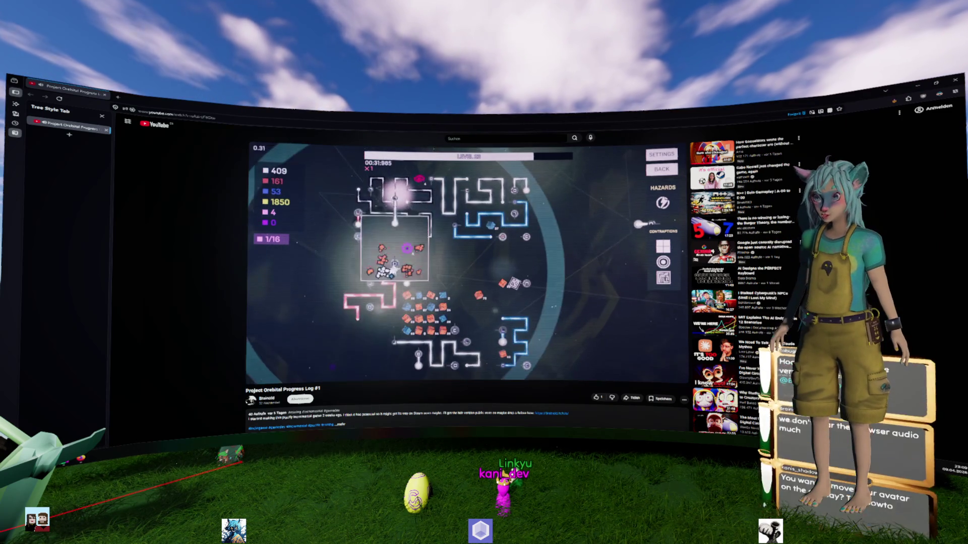
{"action": "mouse_move", "coordinate": [281, 378]}
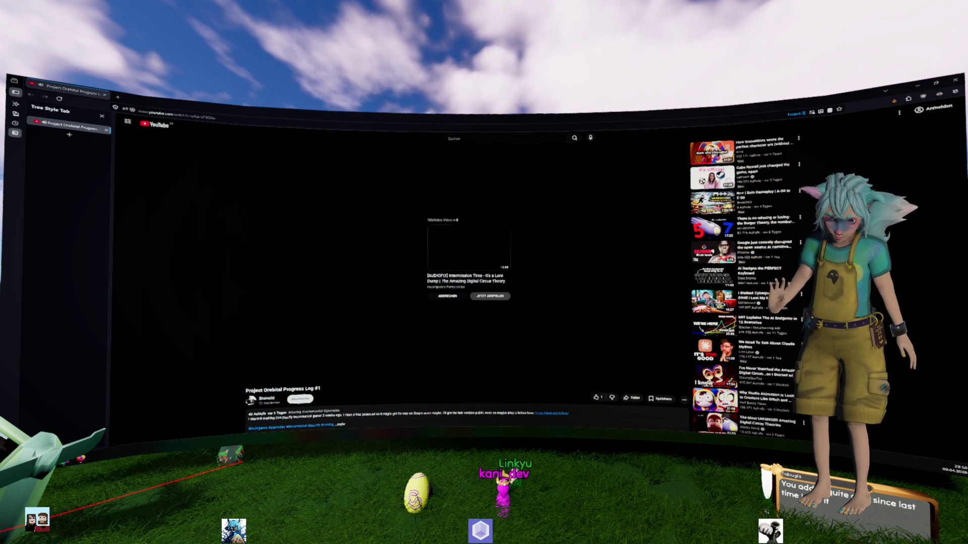
{"action": "left_click", "coordinate": [595, 398]}
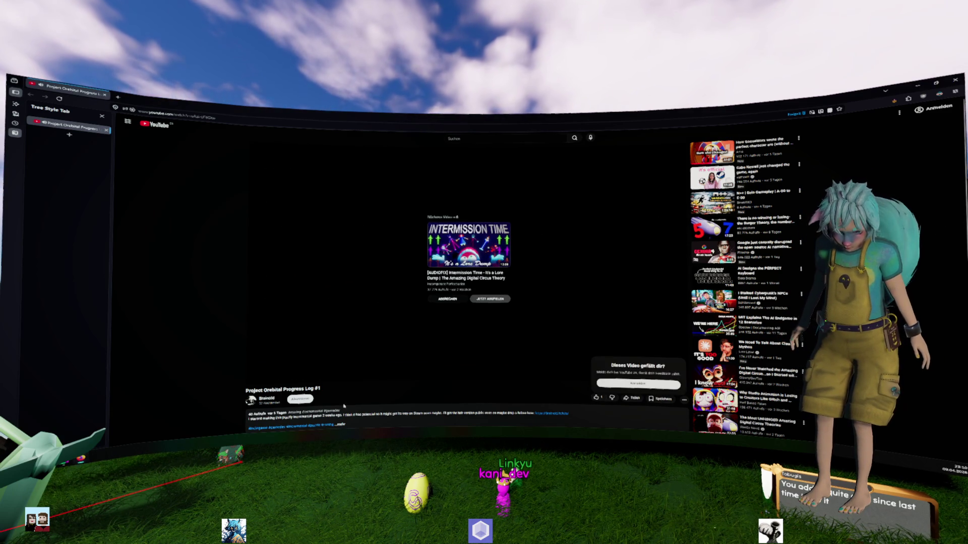
- Try subscribing to the channel, dismiss the prompt, and Alt+Tab back to the Godot editor
{"action": "left_click", "coordinate": [300, 399]}
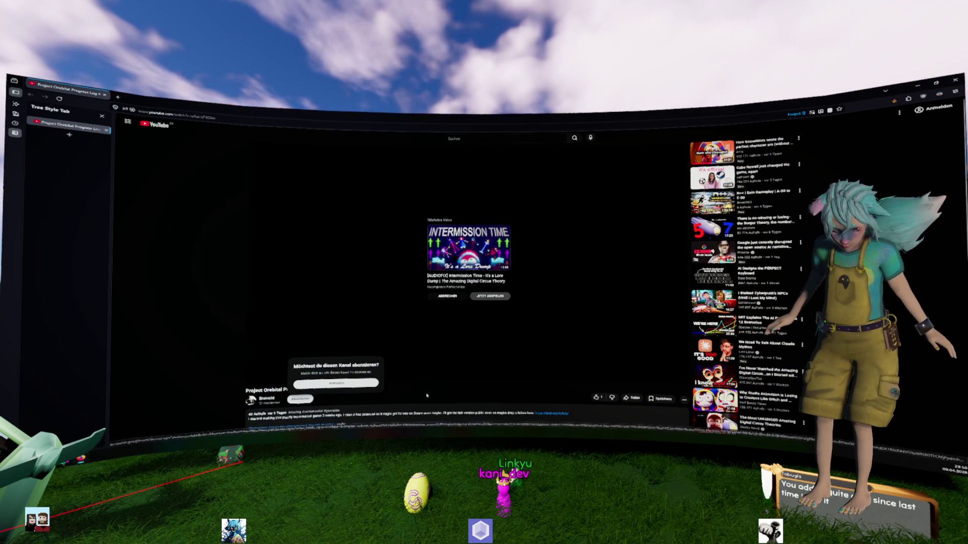
{"action": "left_click", "coordinate": [295, 234]}
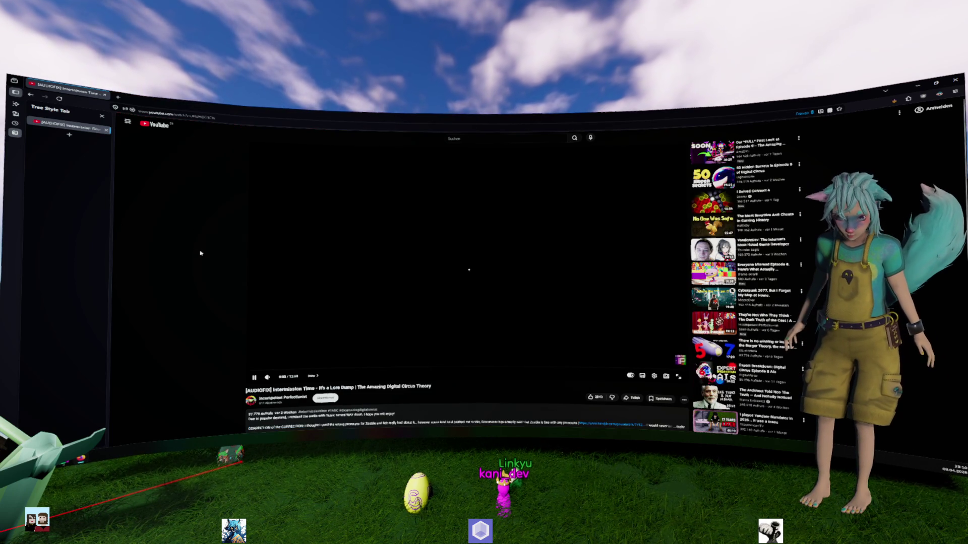
{"action": "key", "text": "alt+Tab"}
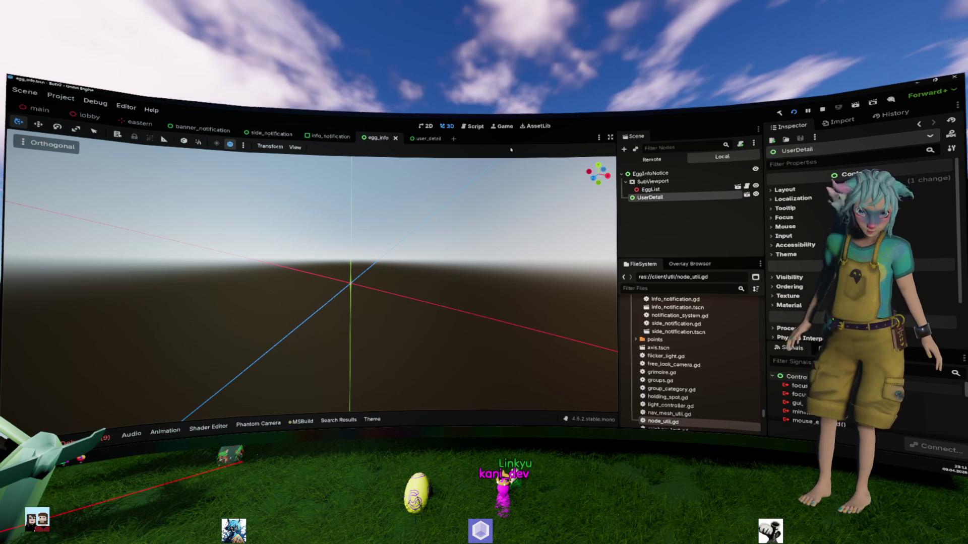
- Switch to 2D, move UserDetail above SubViewport, and open the user_detail scene in its own tab
{"action": "left_click_drag", "start_coordinate": [444, 205], "coordinate": [443, 176]}
{"action": "key", "text": "ctrl+F1"}
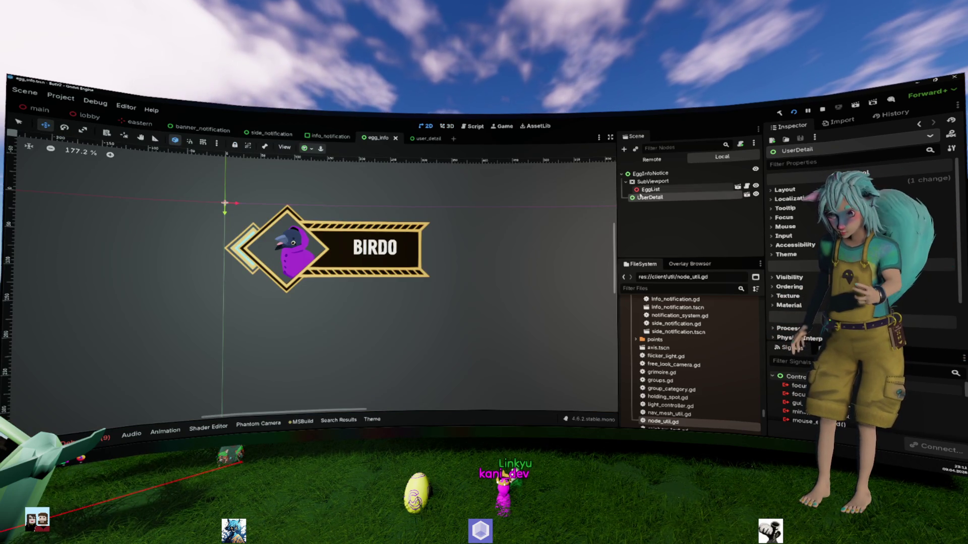
{"action": "left_click_drag", "start_coordinate": [639, 198], "coordinate": [650, 181]}
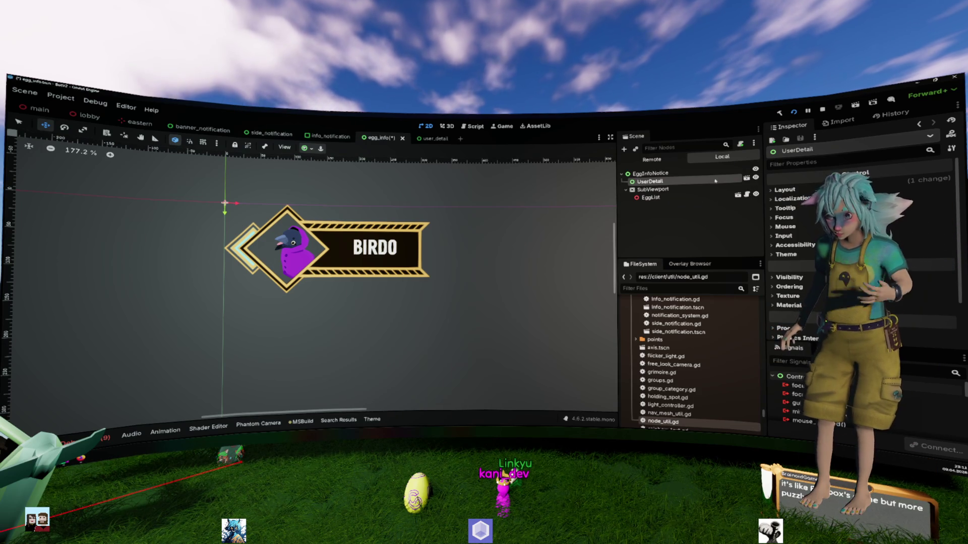
{"action": "left_click", "coordinate": [747, 178]}
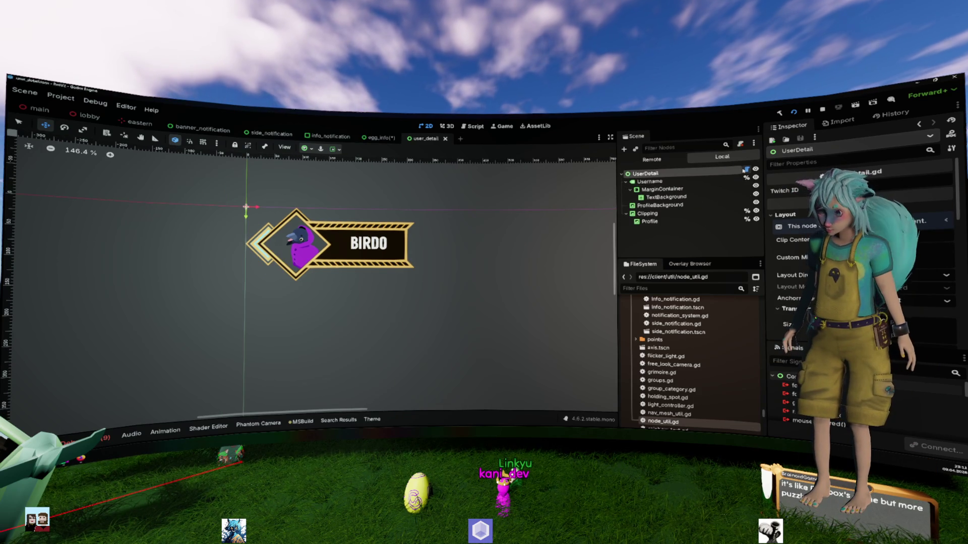
- In user_detail.gd, start line 15's size assignment with 'NodeUtil.' using autocomplete
{"action": "left_click", "coordinate": [745, 169]}
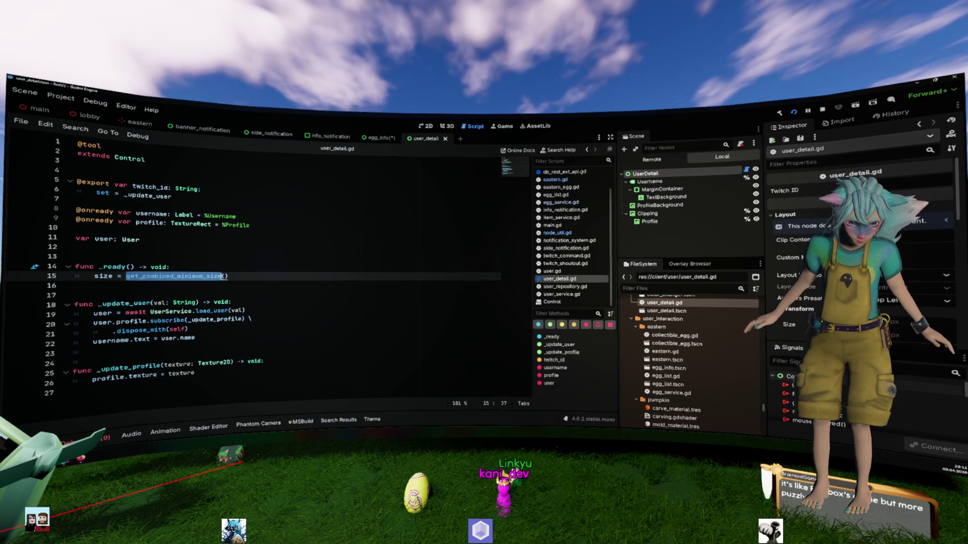
{"action": "type", "text": "Node"}
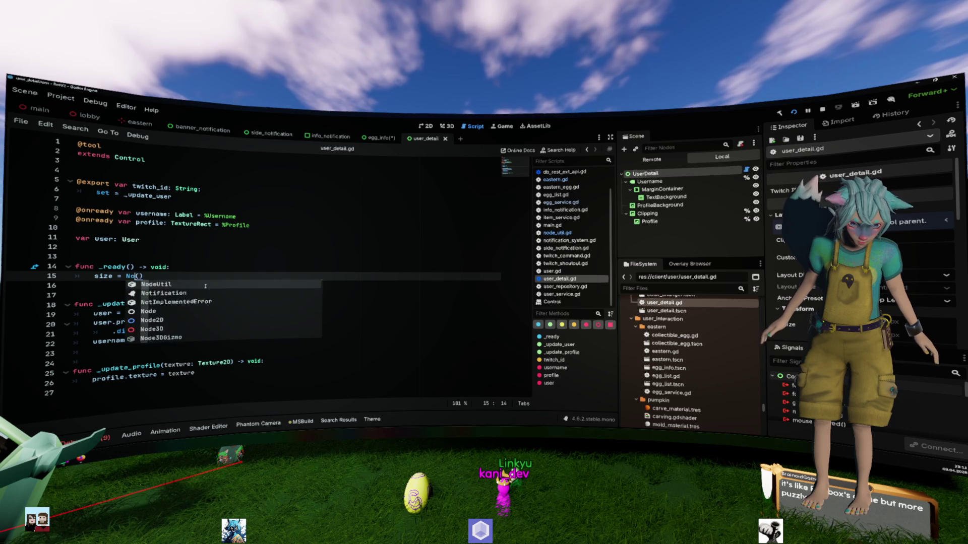
{"action": "key", "text": "Return"}
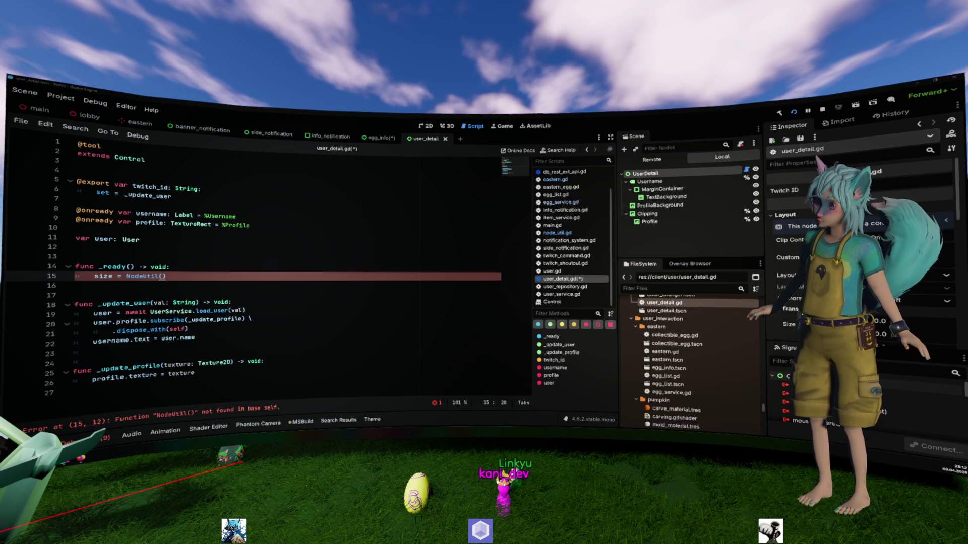
{"action": "left_click", "coordinate": [306, 275]}
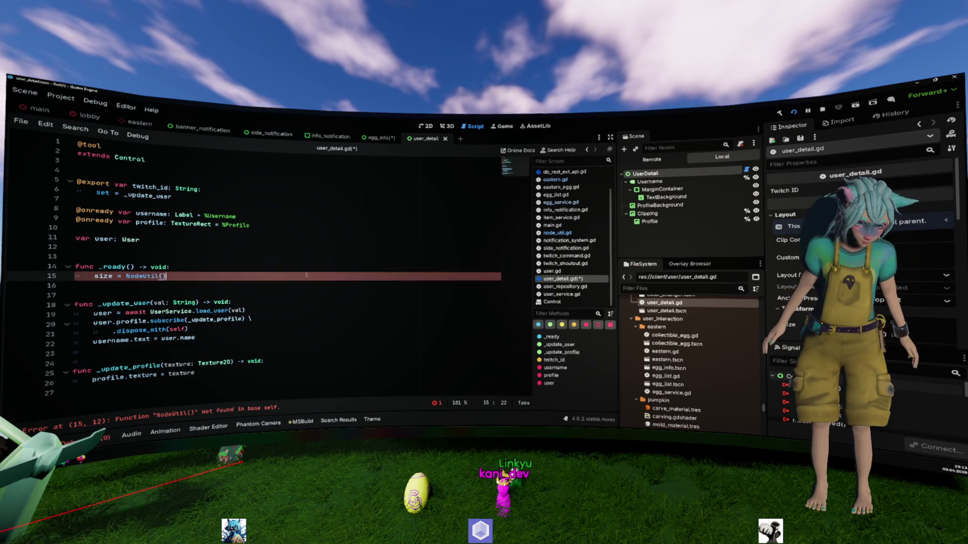
{"action": "key", "text": "Left"}
{"action": "key", "text": "Left"}
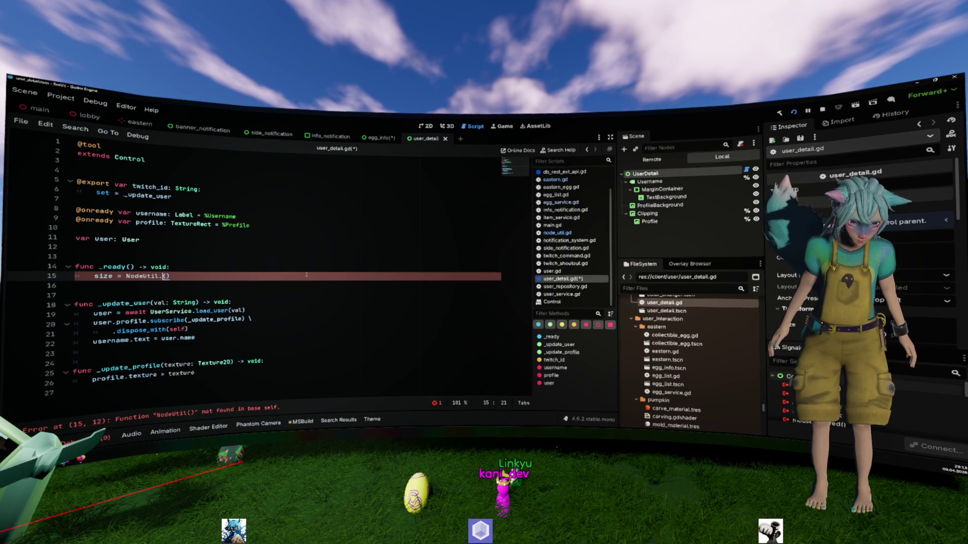
{"action": "type", "text": "."}
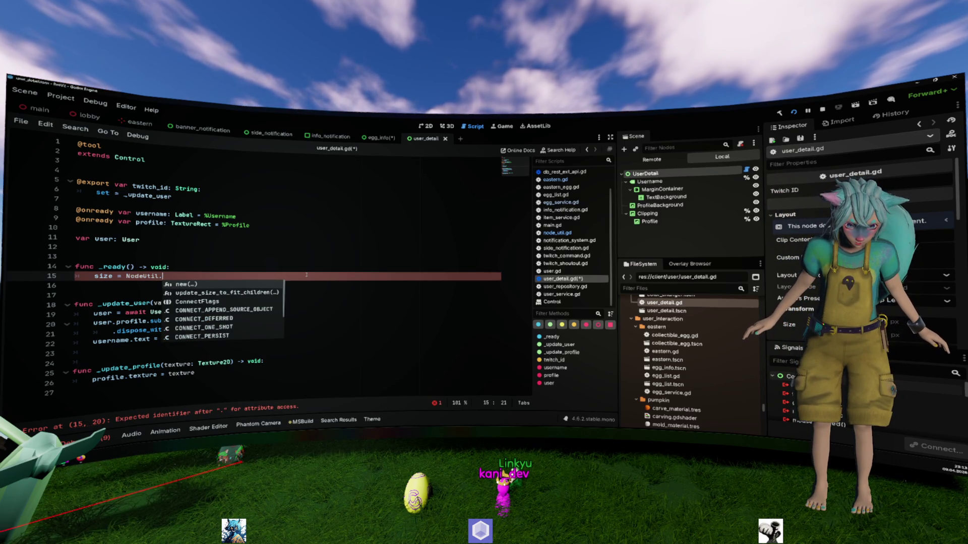
{"action": "key", "text": "Escape"}
- Complete the call as NodeUtil.update_size_to_fit_children(self), then save and run the game
{"action": "left_click", "coordinate": [150, 277], "text": "ctrl"}
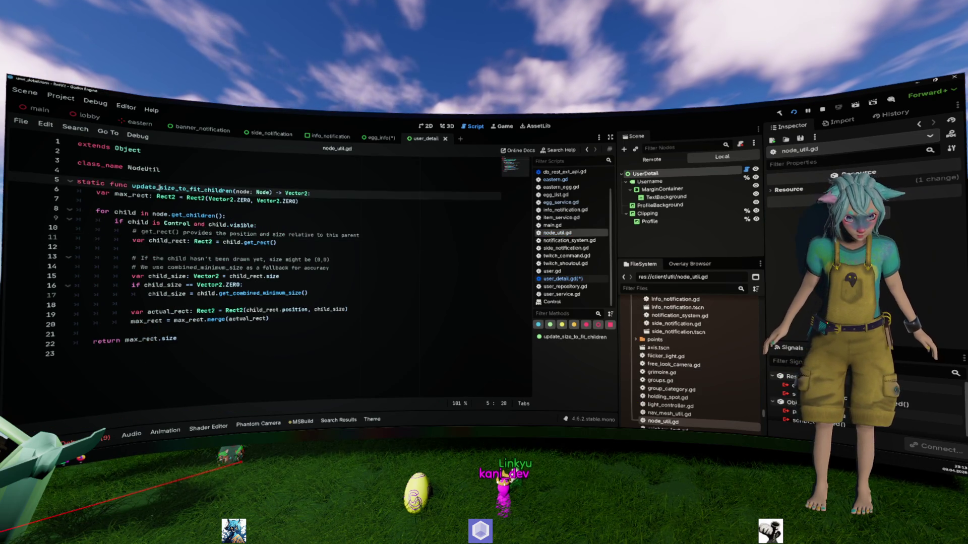
{"action": "key", "text": "alt+Left"}
{"action": "type", "text": "upd"}
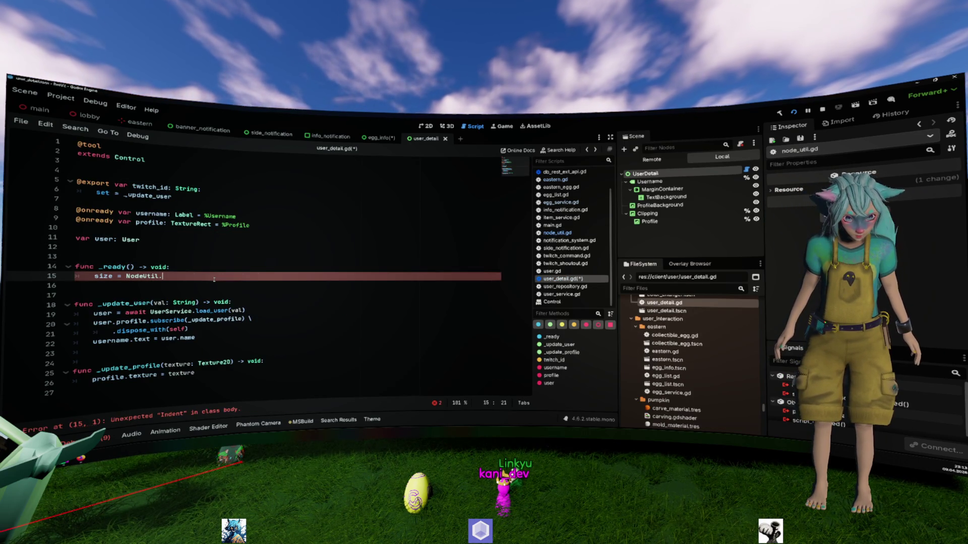
{"action": "key", "text": "Return"}
{"action": "key", "text": "Left"}
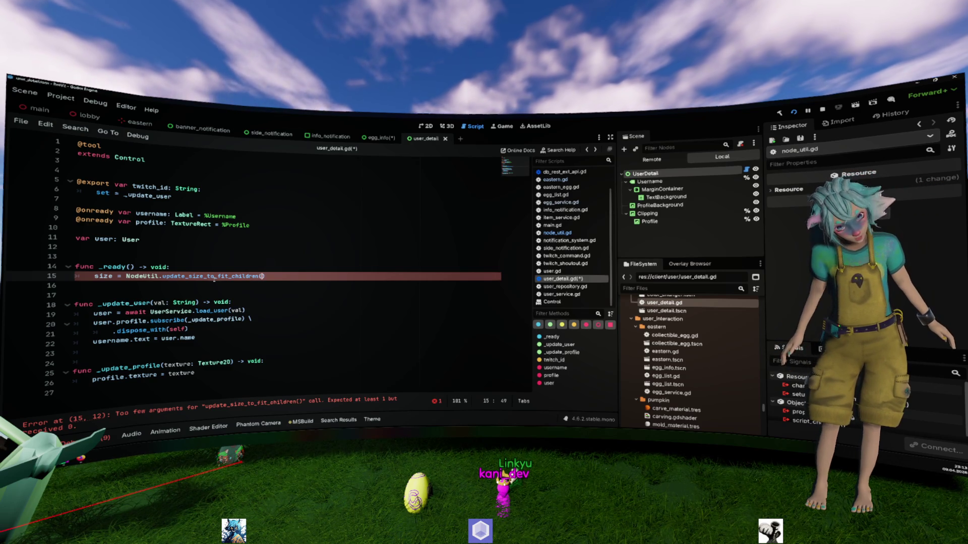
{"action": "type", "text": "lf"}
{"action": "key", "text": "Up"}
{"action": "key", "text": "Up"}
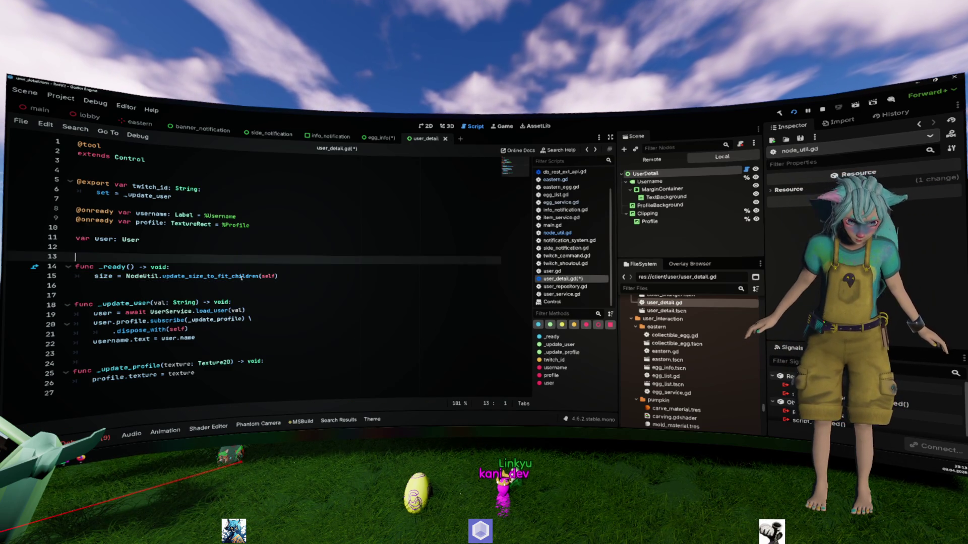
{"action": "key", "text": "F5"}
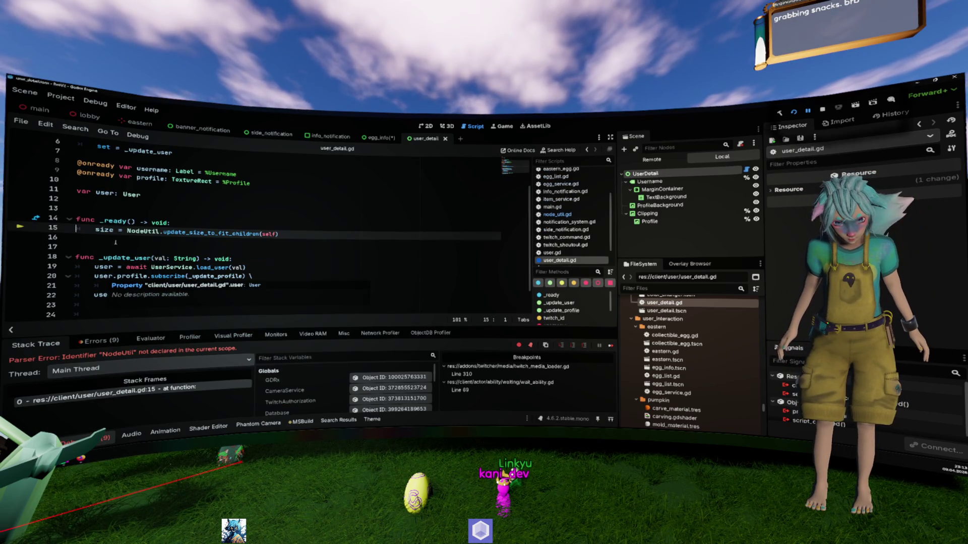
- Try adding a minimum_size line below line 15, then delete the unfinished line
{"action": "key", "text": "End"}
{"action": "key", "text": "Return"}
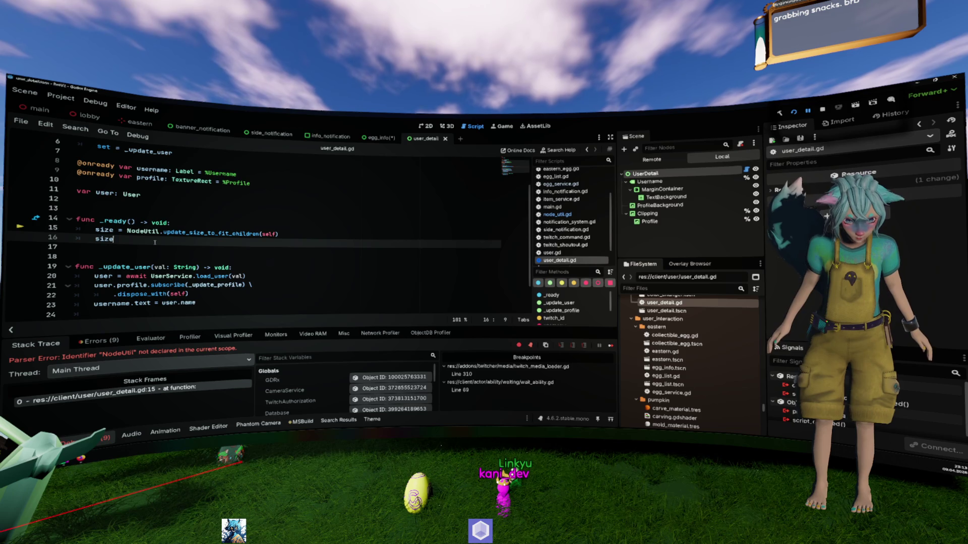
{"action": "type", "text": ".min"}
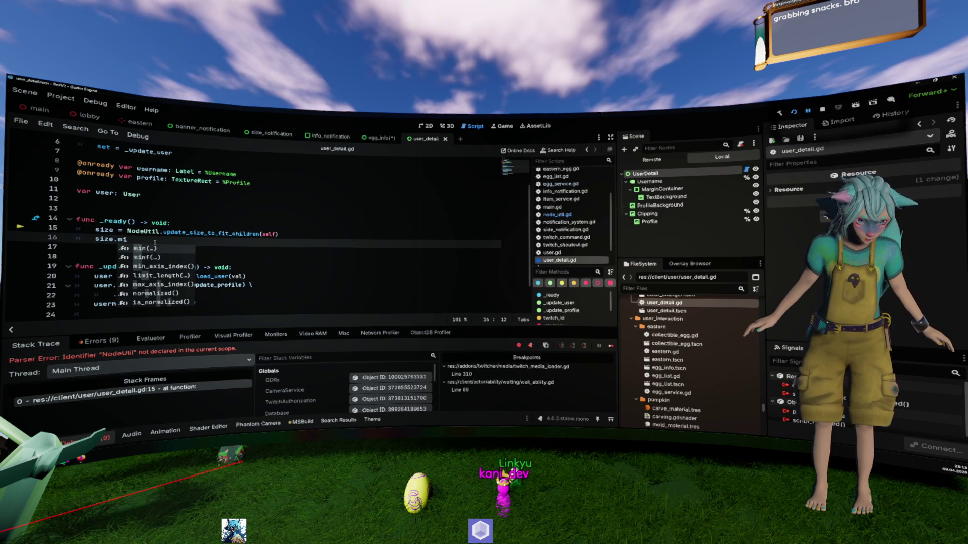
{"action": "type", "text": "u"}
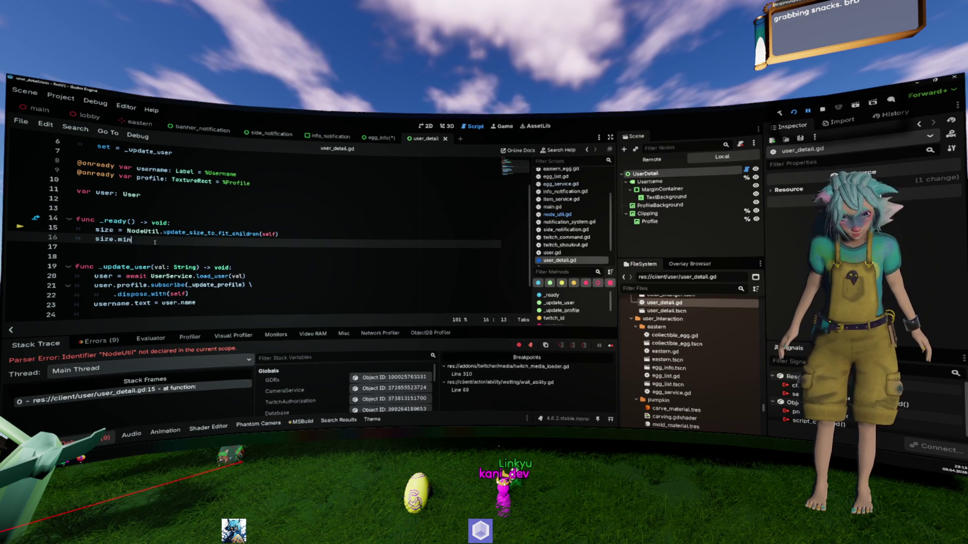
{"action": "type", "text": "imum"}
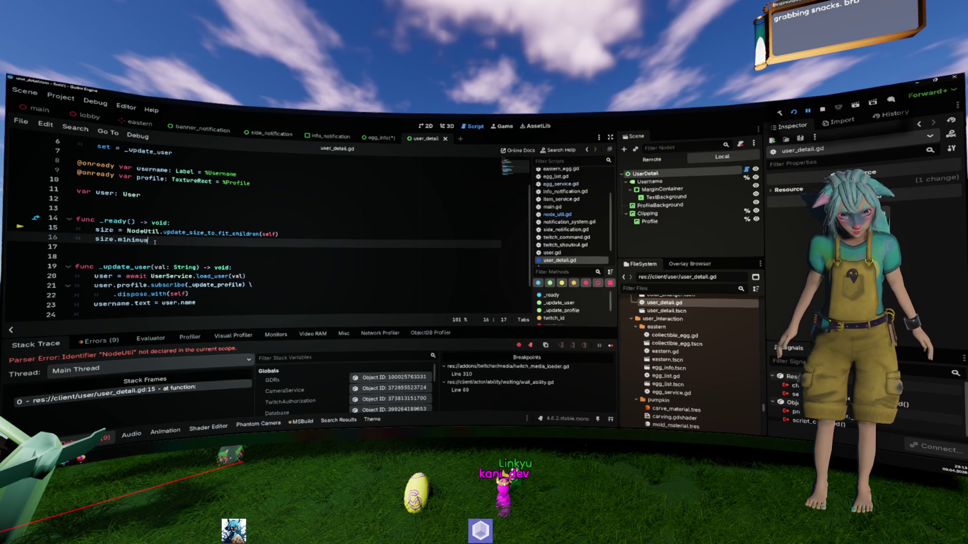
{"action": "key", "text": "shift+Home"}
{"action": "type", "text": ".m"}
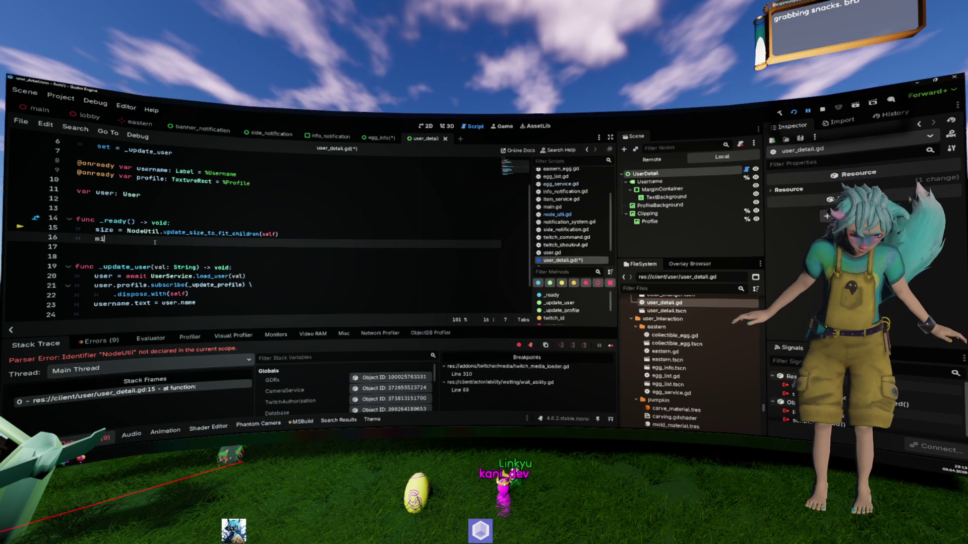
{"action": "type", "text": "i"}
{"action": "key", "text": "Return"}
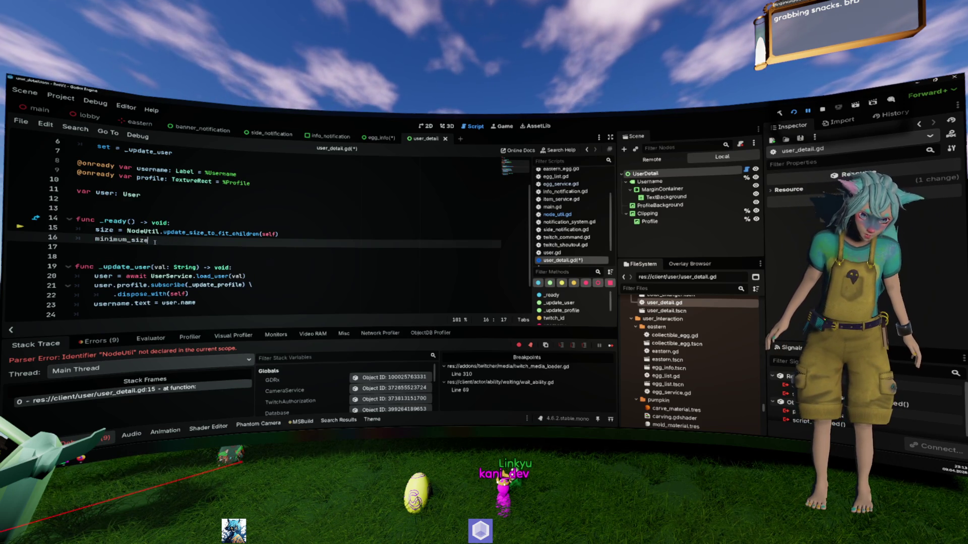
{"action": "left_click", "coordinate": [136, 240]}
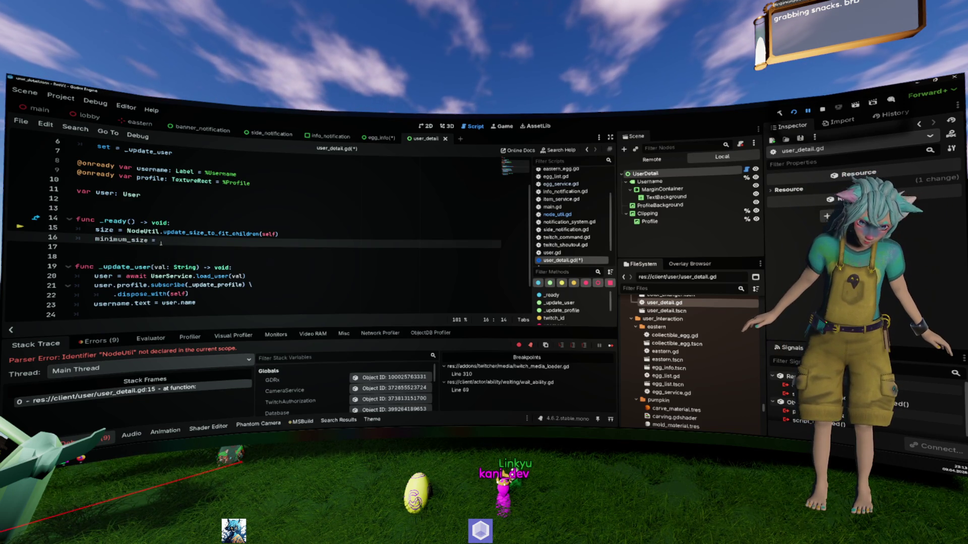
{"action": "key", "text": "shift+Home"}
{"action": "key", "text": "BackSpace"}
- Read the Control class documentation, then return to user_detail.gd and save it
{"action": "scroll", "coordinate": [129, 158], "scroll_direction": "up", "scroll_amount": 2}
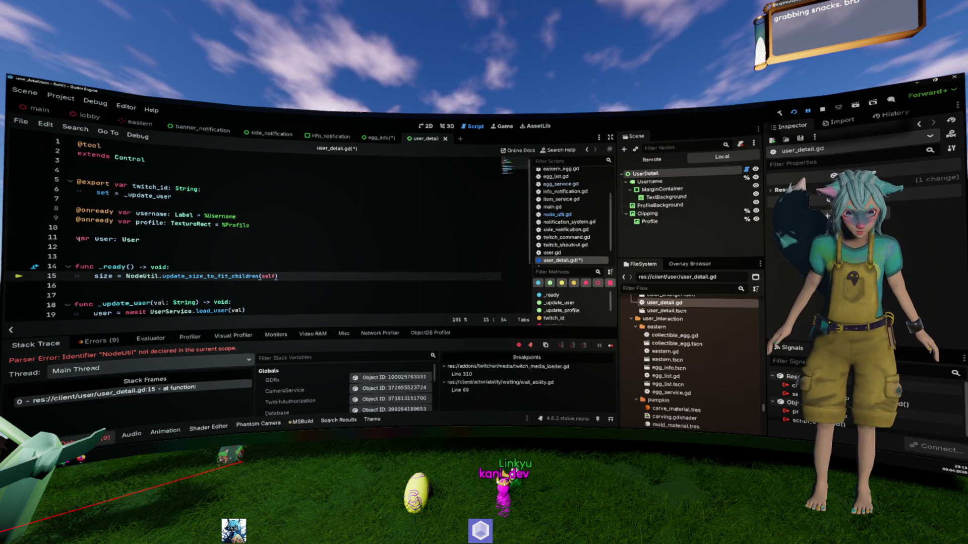
{"action": "left_click", "coordinate": [129, 158]}
{"action": "key", "text": "alt+F1"}
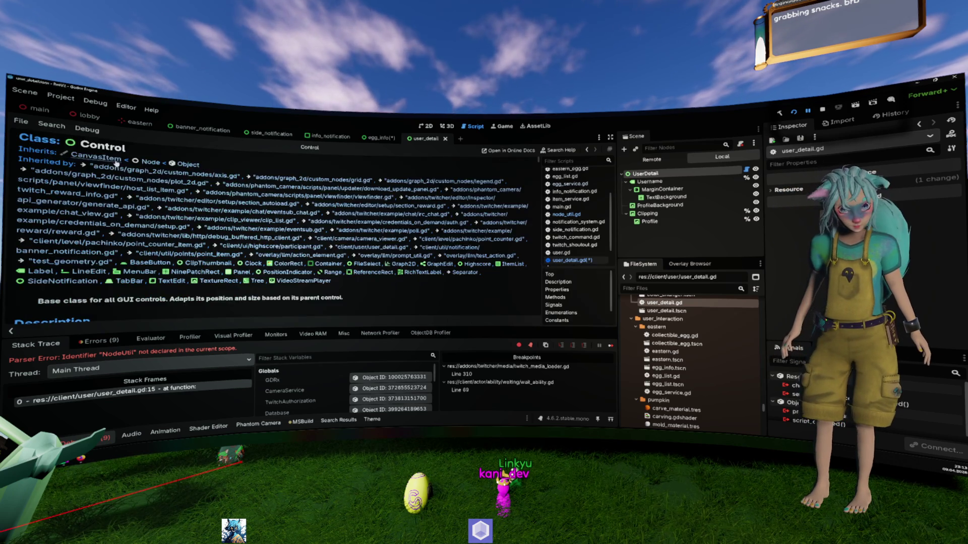
{"action": "scroll", "coordinate": [209, 207], "scroll_direction": "down", "scroll_amount": 10}
{"action": "scroll", "coordinate": [209, 207], "scroll_direction": "down", "scroll_amount": 10}
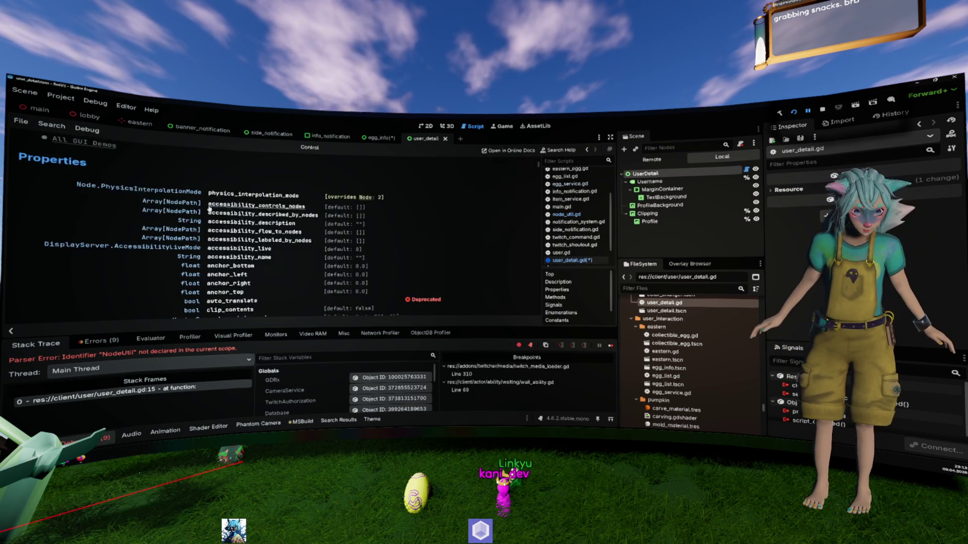
{"action": "scroll", "coordinate": [209, 208], "scroll_direction": "up", "scroll_amount": 1}
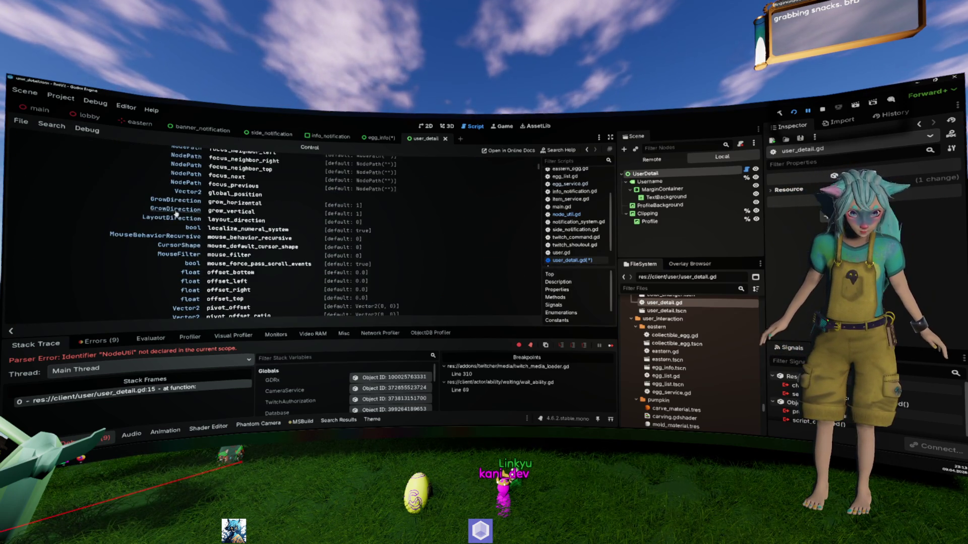
{"action": "key", "text": "alt+Left"}
{"action": "left_click", "coordinate": [200, 286]}
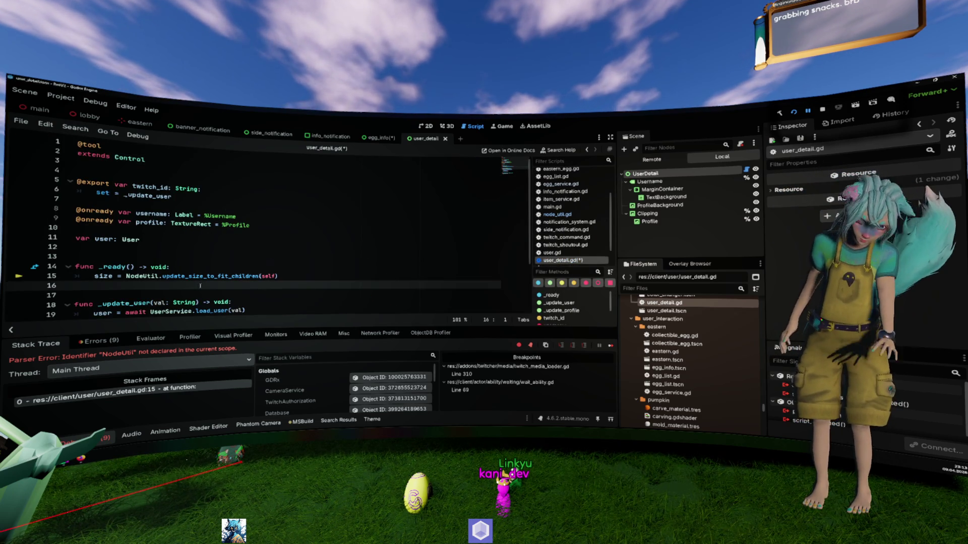
{"action": "key", "text": "ctrl+s"}
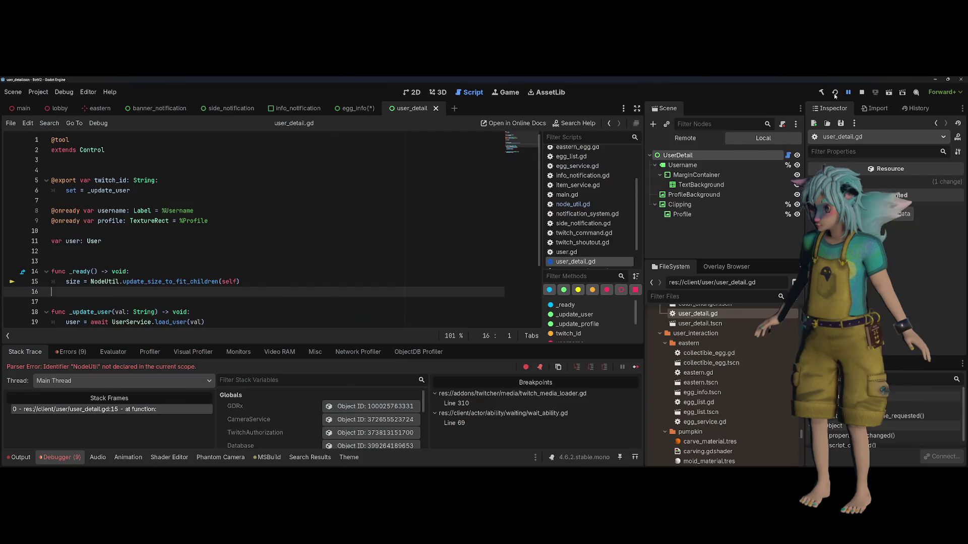
- Rerun the project, switch to 2D, and close the user_detail tab so egg_info shows
{"action": "key", "text": "F5"}
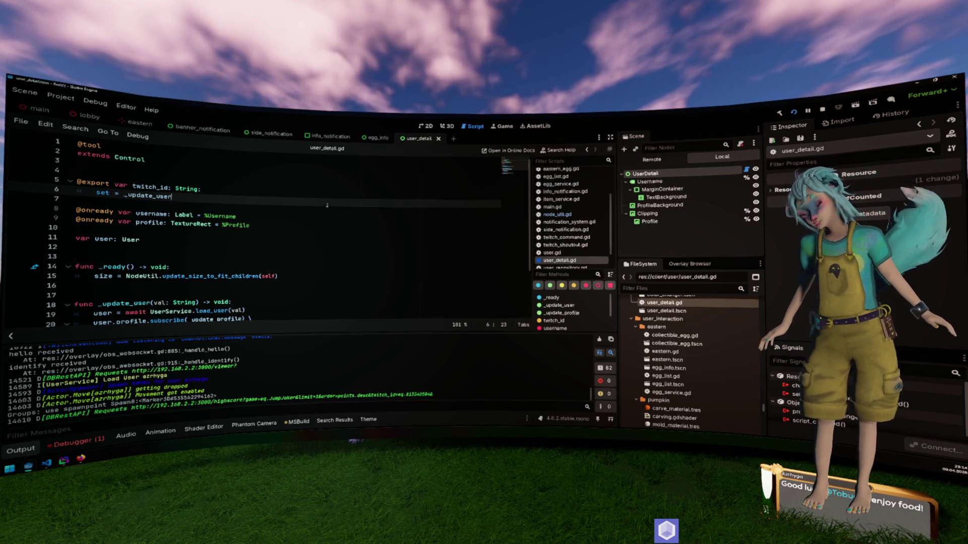
{"action": "left_click", "coordinate": [431, 126]}
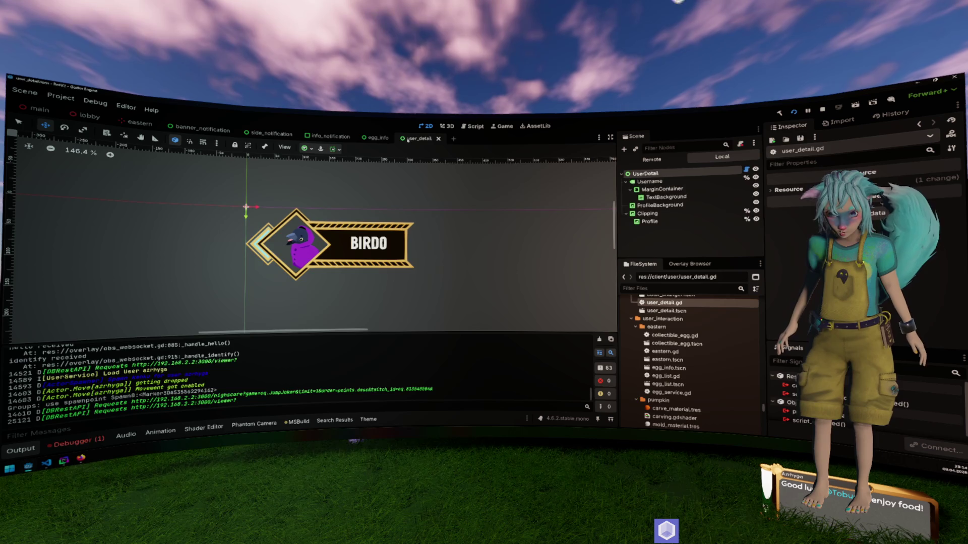
{"action": "left_click", "coordinate": [438, 138]}
{"action": "double_click", "coordinate": [666, 311]}
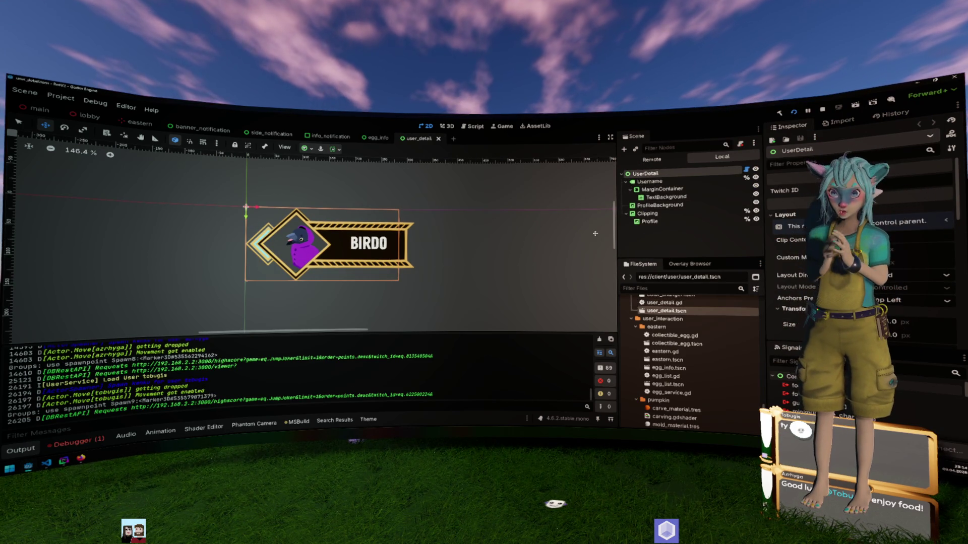
{"action": "middle_click", "coordinate": [414, 140]}
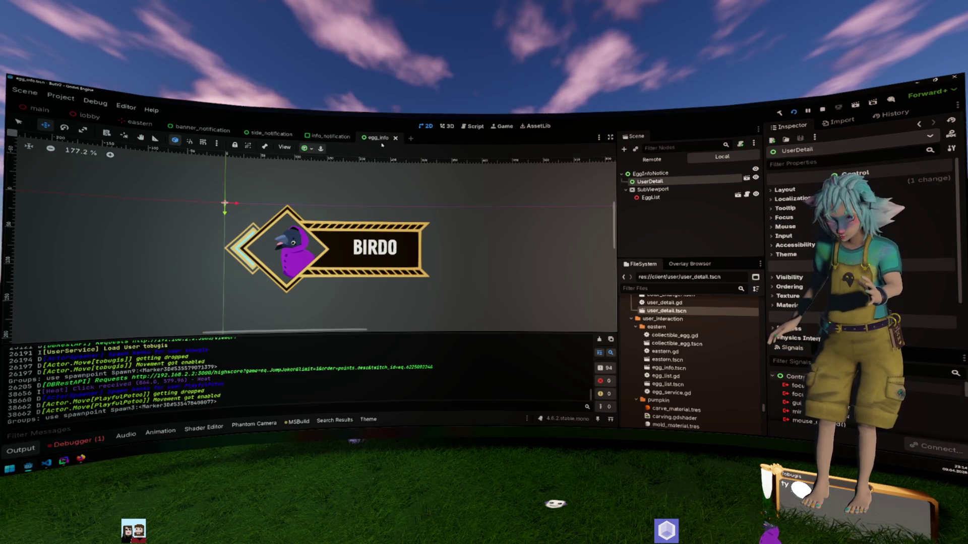
- Reopen egg_info.tscn through the FileSystem filter 'egg_in' and select its EggInfoNotice root
{"action": "middle_click", "coordinate": [378, 143]}
{"action": "left_click", "coordinate": [675, 287]}
{"action": "type", "text": "egg_"}
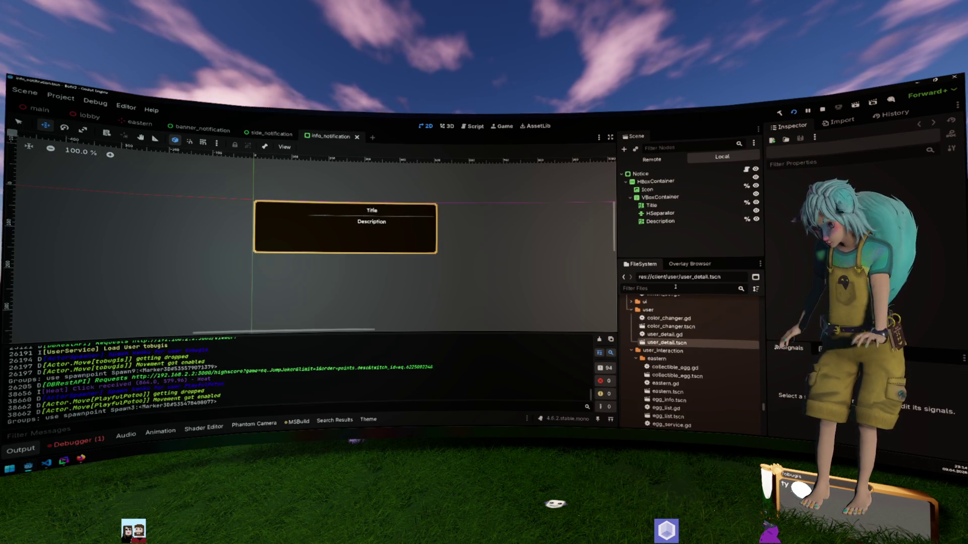
{"action": "type", "text": "in"}
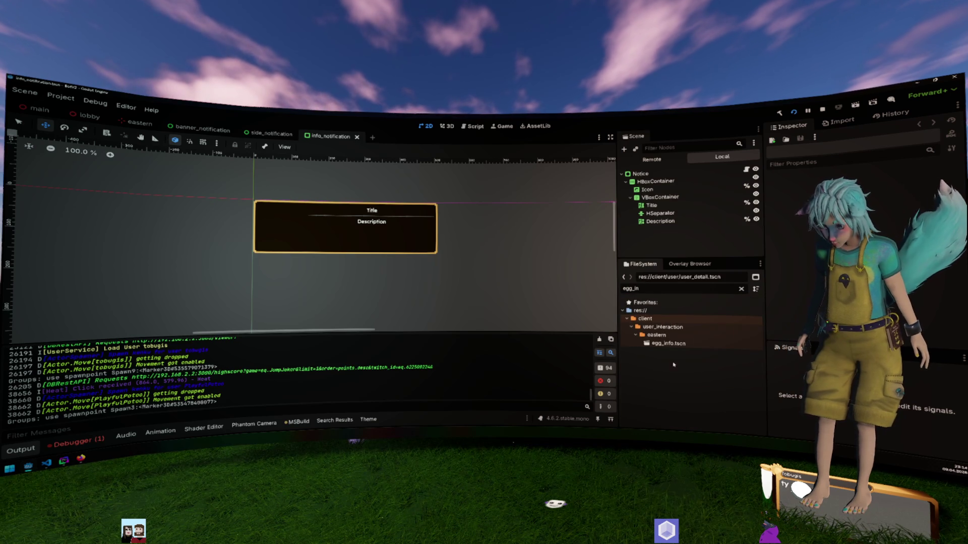
{"action": "double_click", "coordinate": [673, 344]}
{"action": "left_click", "coordinate": [440, 239]}
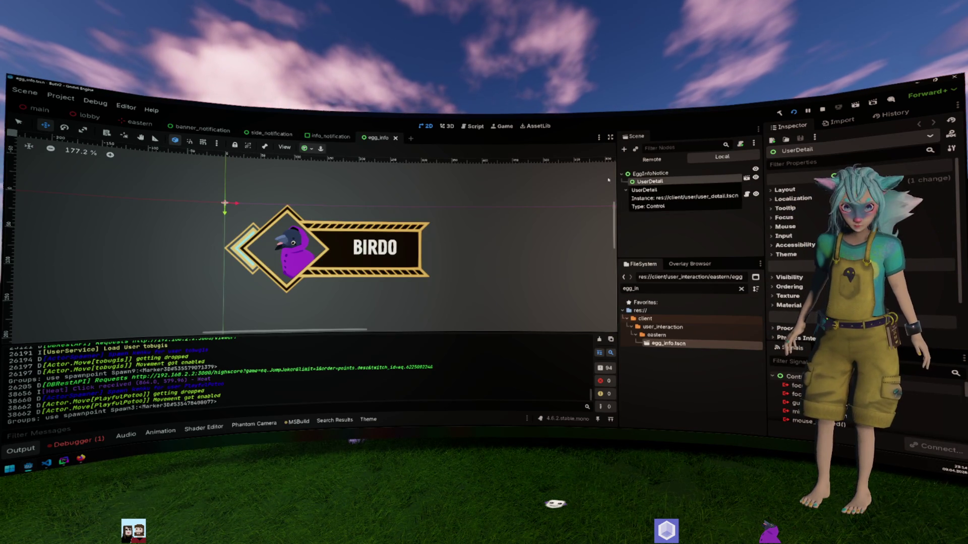
{"action": "left_click", "coordinate": [670, 174]}
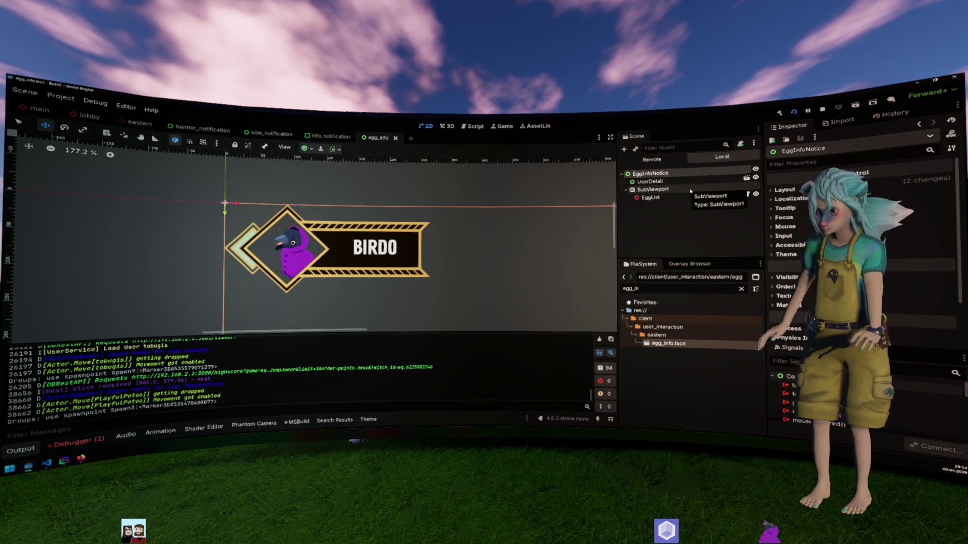
- Anchor the EggInfoNotice root to the Top Left preset
{"action": "left_click", "coordinate": [311, 149]}
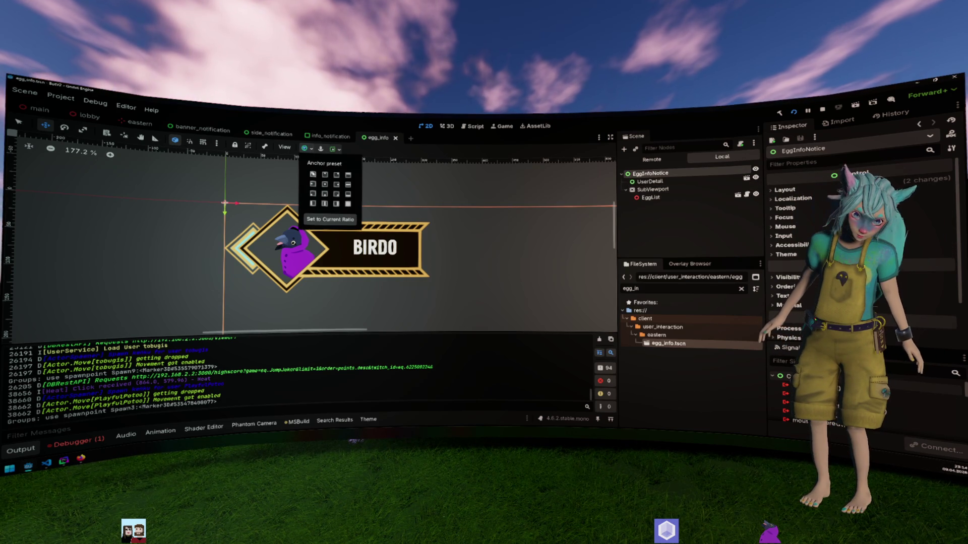
{"action": "left_click", "coordinate": [312, 174]}
{"action": "left_click", "coordinate": [449, 153]}
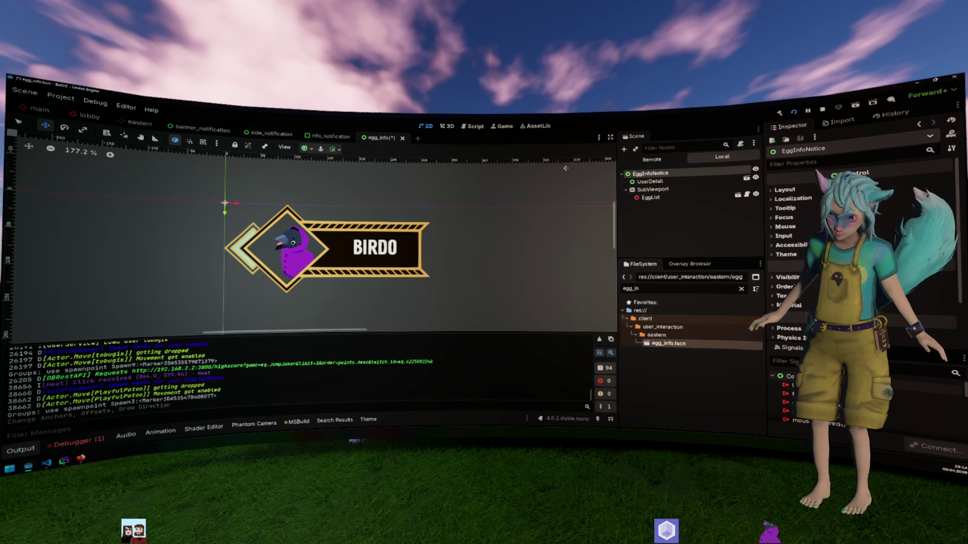
{"action": "right_click", "coordinate": [653, 174]}
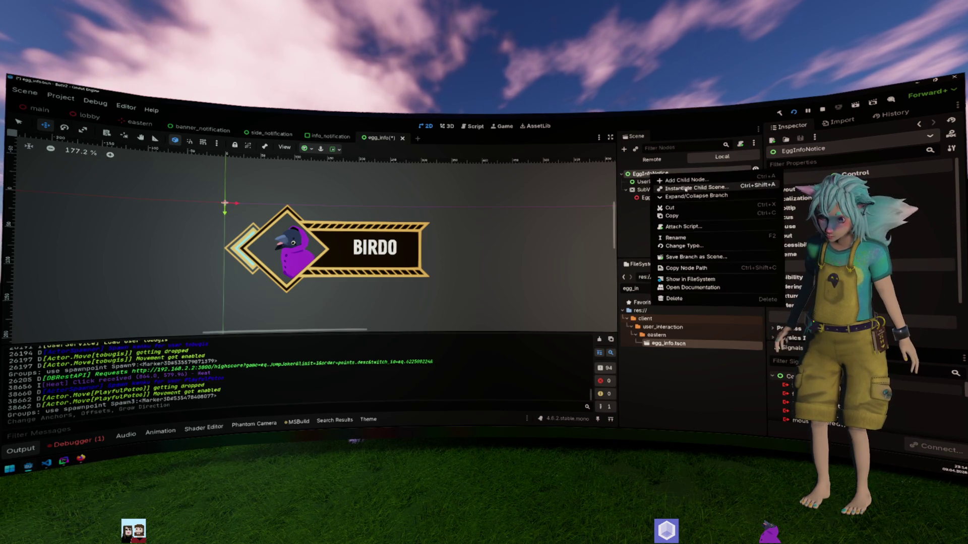
{"action": "left_click", "coordinate": [638, 225]}
{"action": "left_click", "coordinate": [650, 197]}
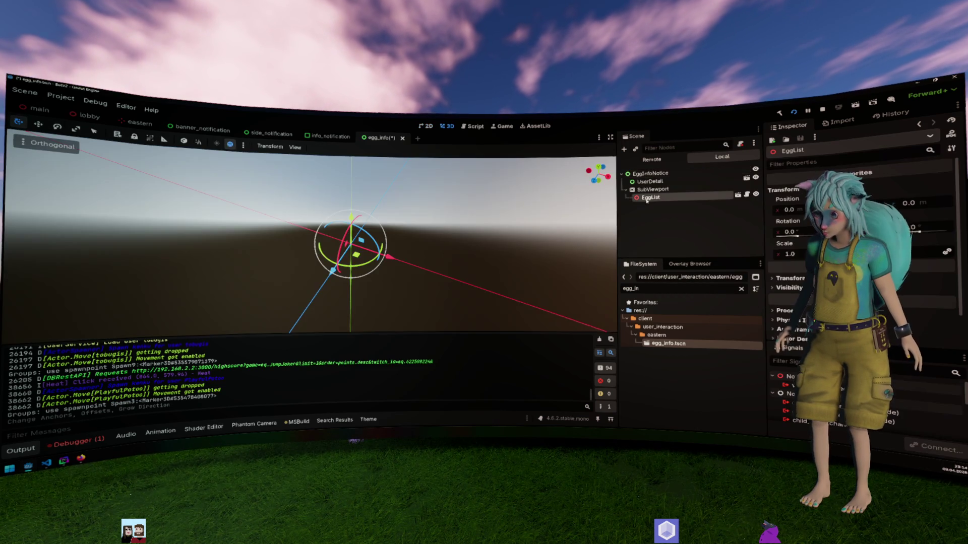
{"action": "left_click", "coordinate": [646, 174]}
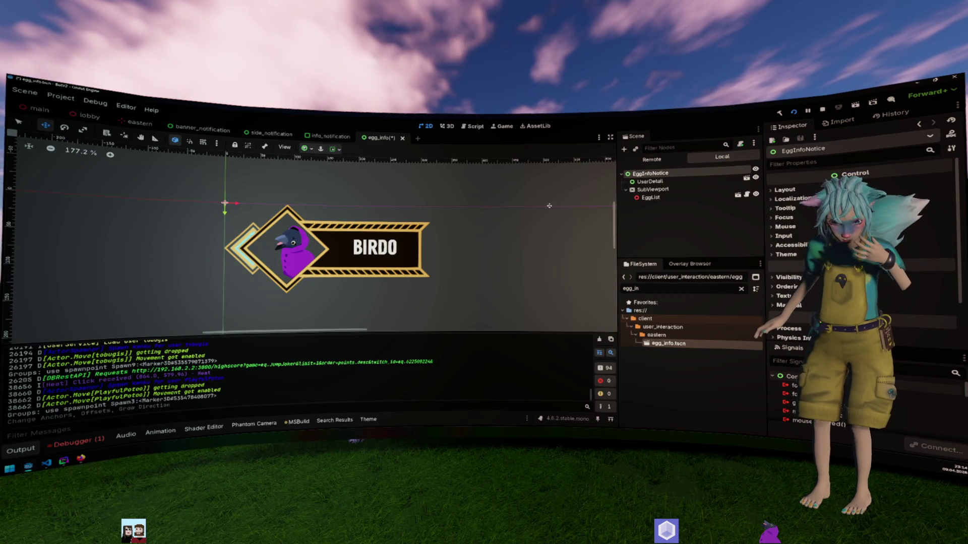
- Compare with the info_notification scene's Notice root, then return to egg_info
{"action": "left_click", "coordinate": [329, 138]}
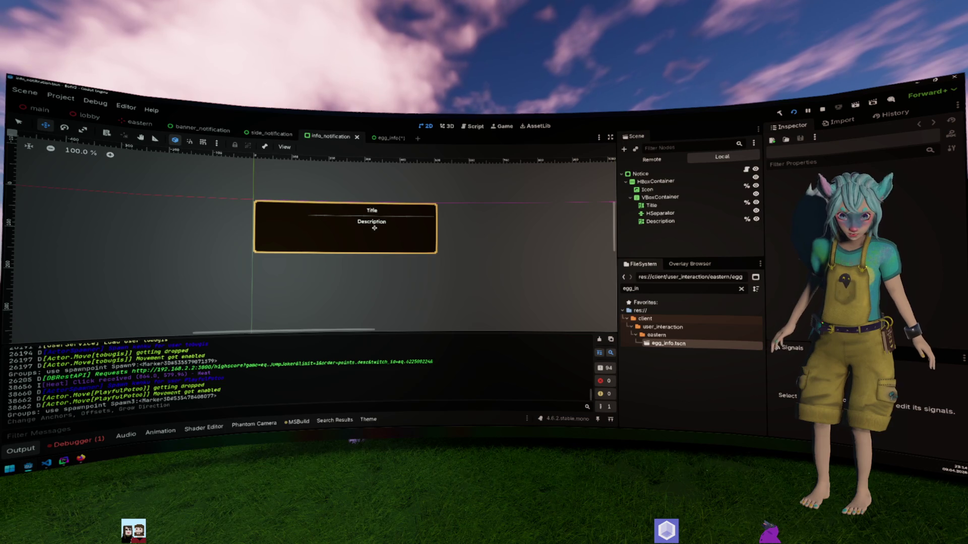
{"action": "left_click", "coordinate": [382, 138]}
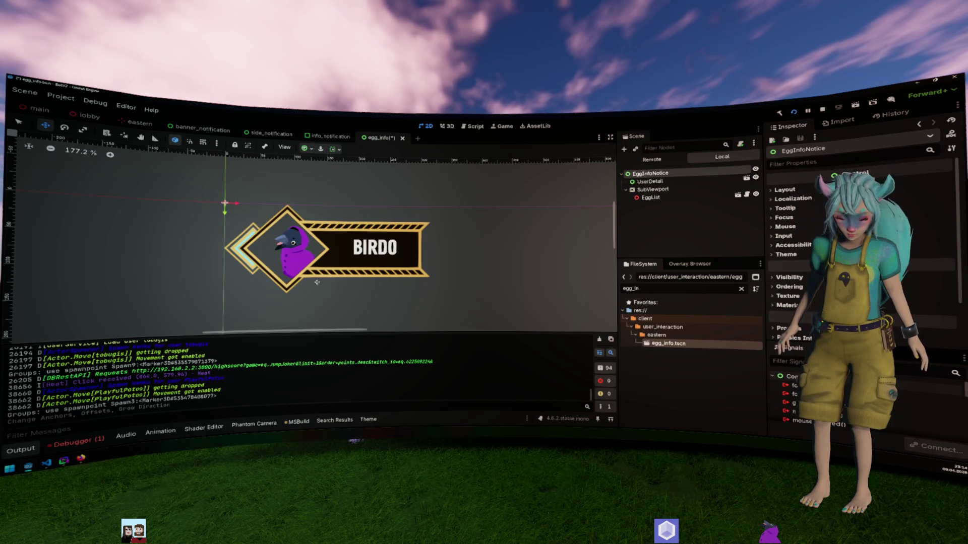
{"action": "scroll", "coordinate": [358, 262], "scroll_direction": "down", "scroll_amount": 2}
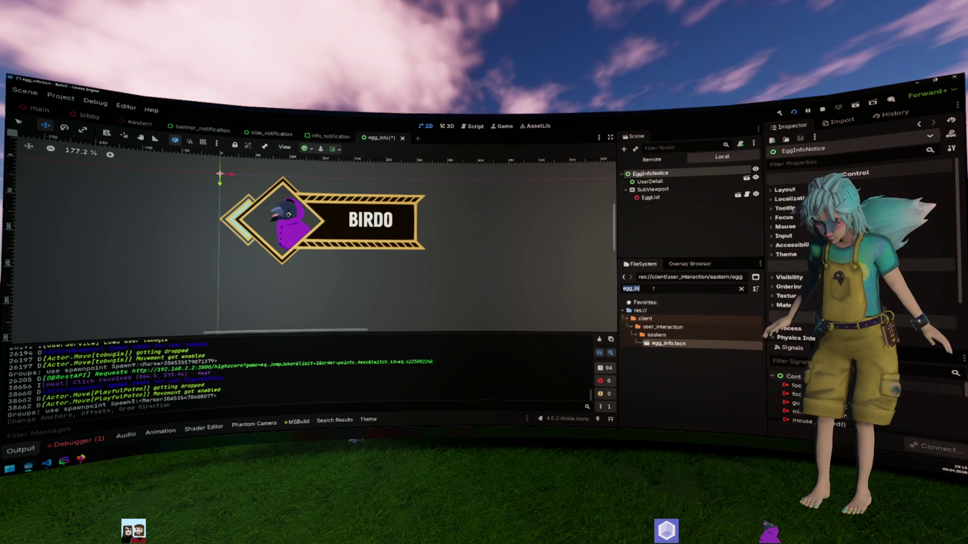
{"action": "type", "text": "info"}
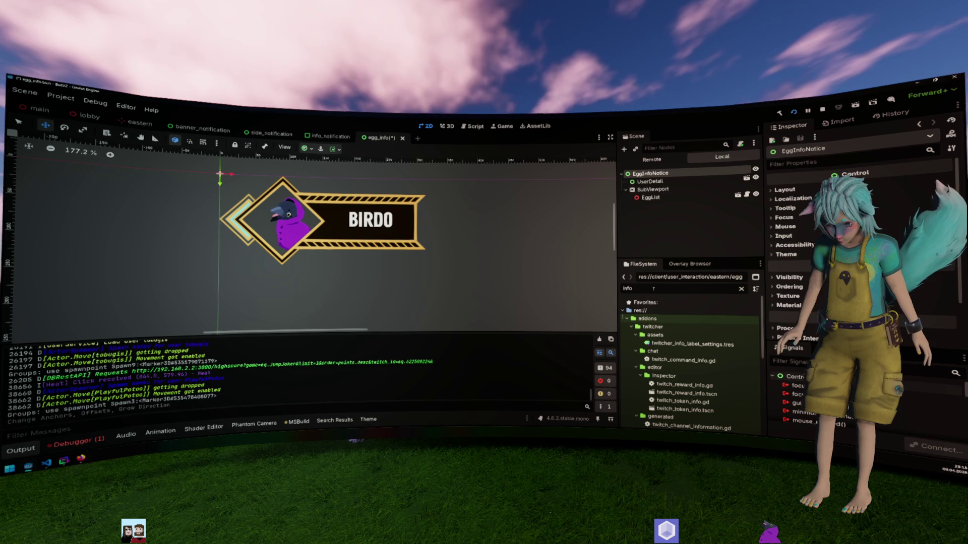
{"action": "left_click", "coordinate": [330, 137]}
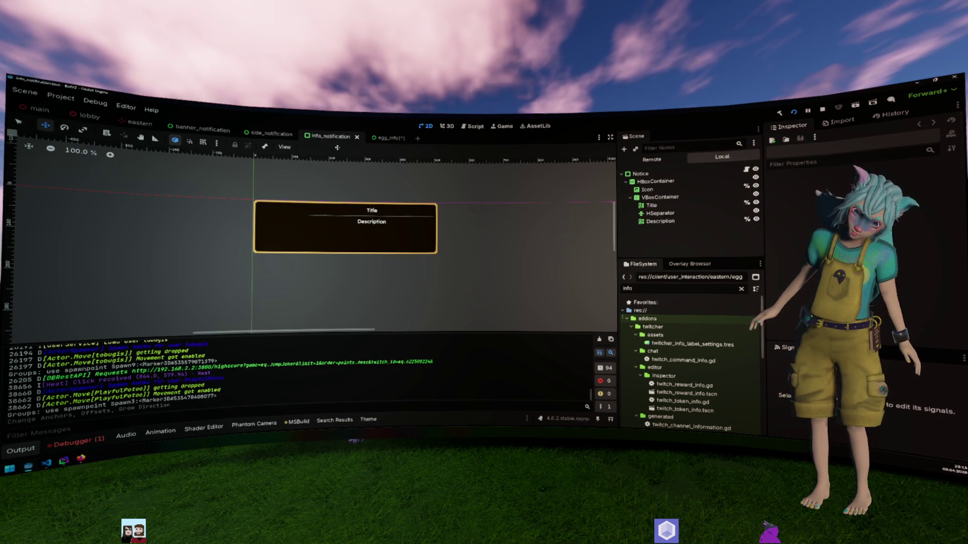
{"action": "left_click", "coordinate": [640, 174]}
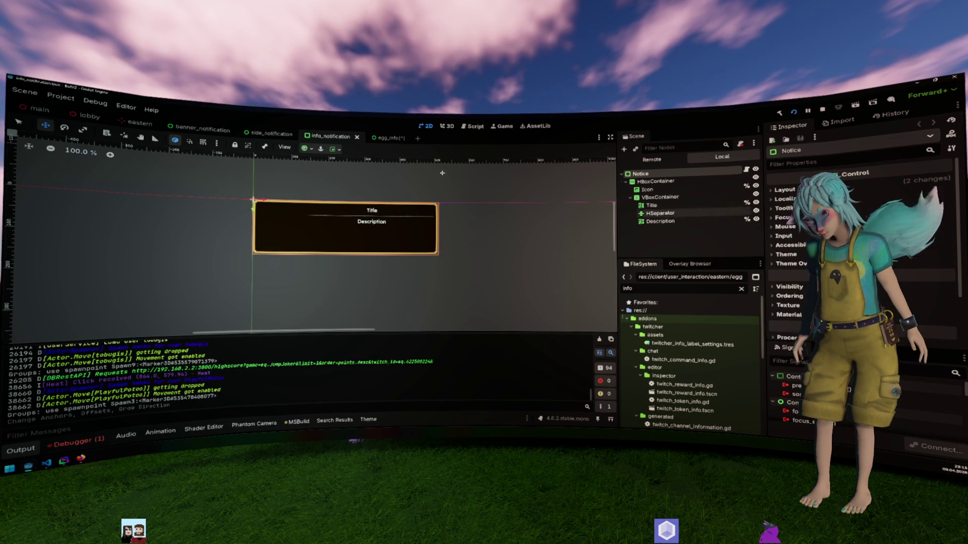
{"action": "key", "text": "ctrl+Tab"}
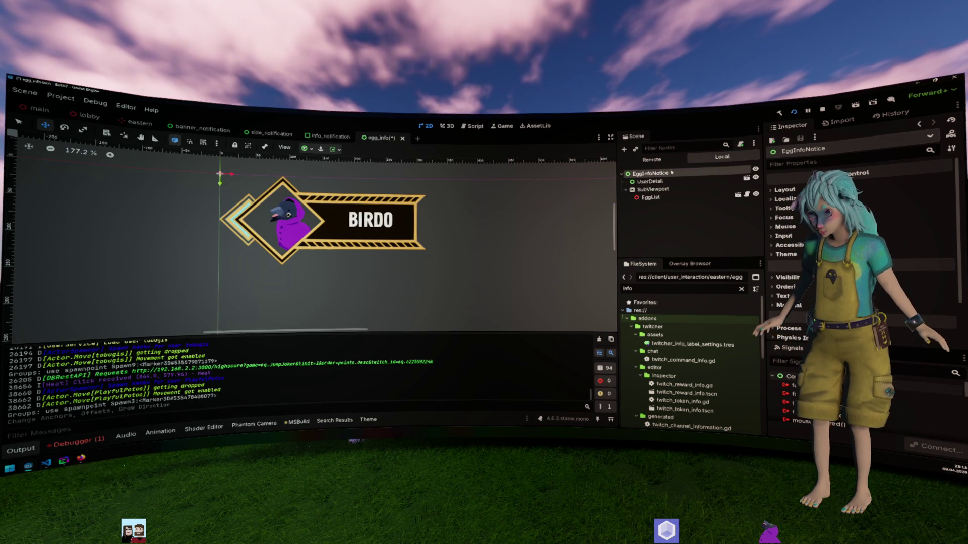
- Add a PanelContainer child to EggInfoNotice and drag it to the BIRDO badge's lower left
{"action": "right_click", "coordinate": [671, 174]}
{"action": "left_click", "coordinate": [701, 181]}
{"action": "type", "text": "panelcontainer"}
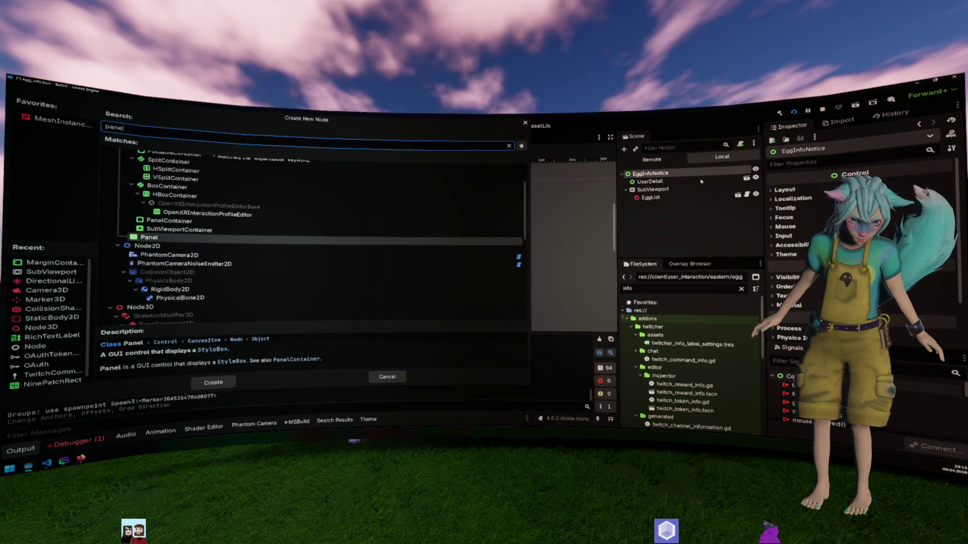
{"action": "key", "text": "Return"}
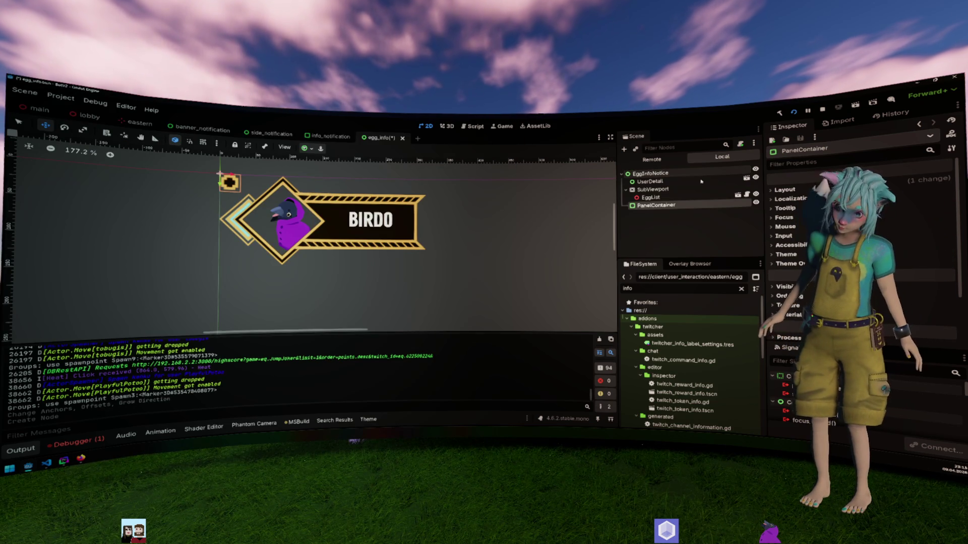
{"action": "mouse_move", "coordinate": [234, 189]}
{"action": "left_mouse_down"}
{"action": "mouse_move", "coordinate": [274, 256]}
{"action": "mouse_move", "coordinate": [265, 258]}
{"action": "mouse_move", "coordinate": [296, 257]}
{"action": "left_mouse_up"}
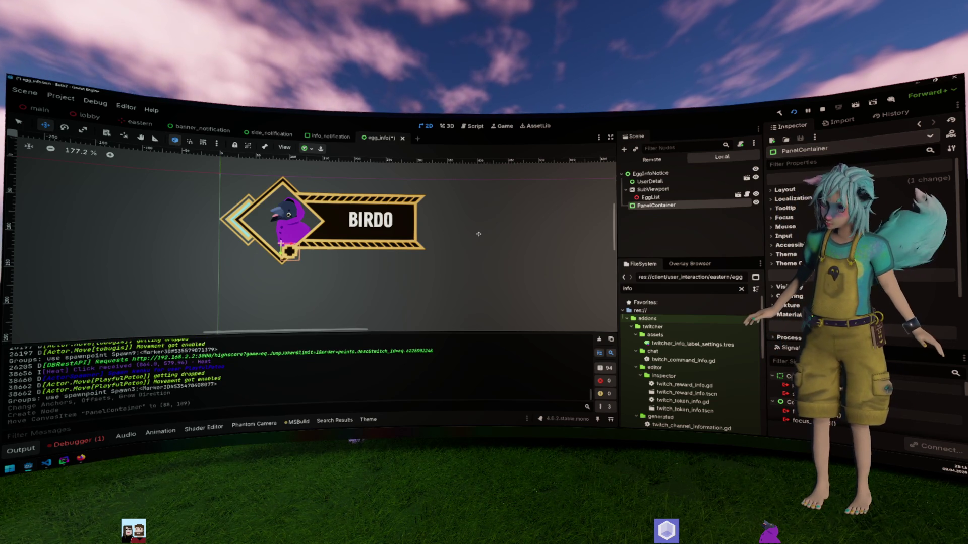
{"action": "right_click", "coordinate": [656, 220]}
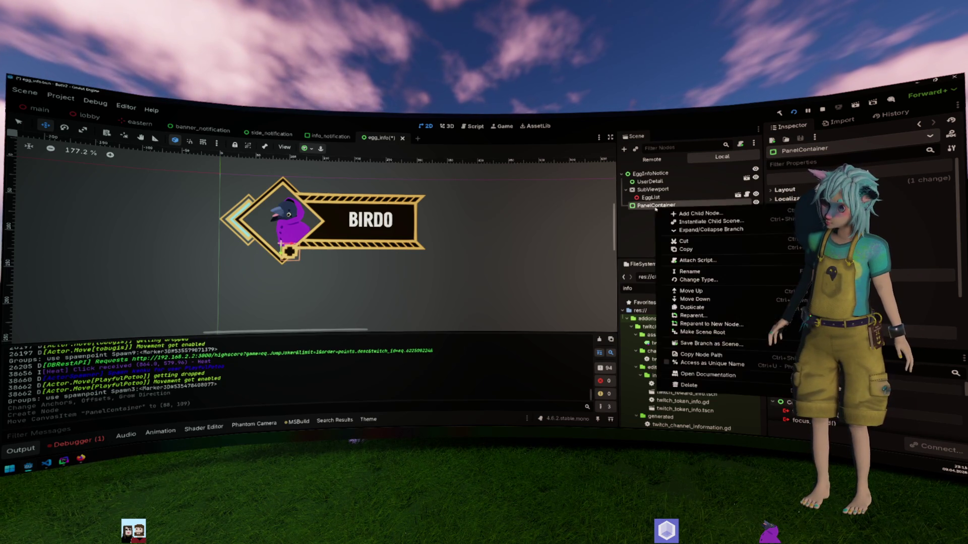
- Add a TextureRect inside the PanelContainer
{"action": "left_click", "coordinate": [685, 215]}
{"action": "type", "text": "text"}
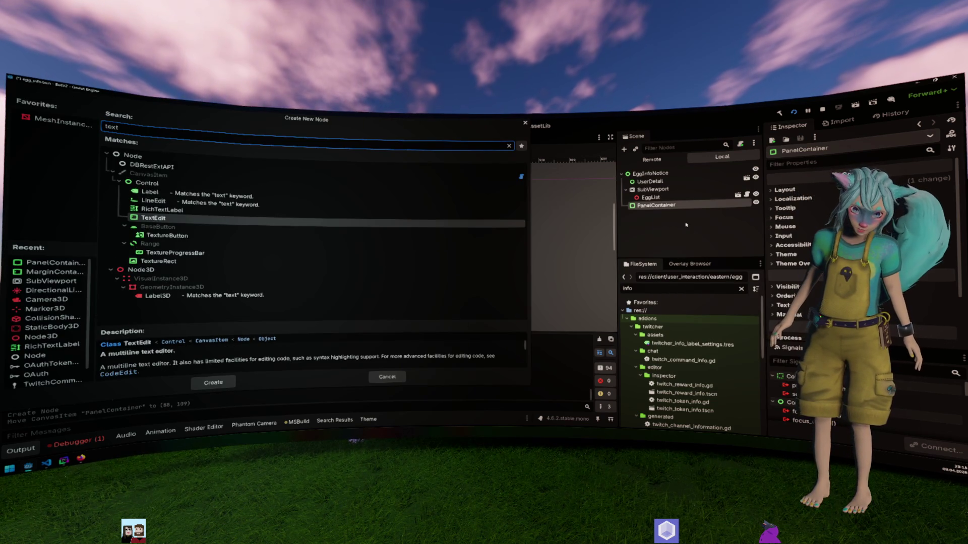
{"action": "key", "text": "Down"}
{"action": "key", "text": "Down"}
{"action": "key", "text": "Down"}
{"action": "key", "text": "Return"}
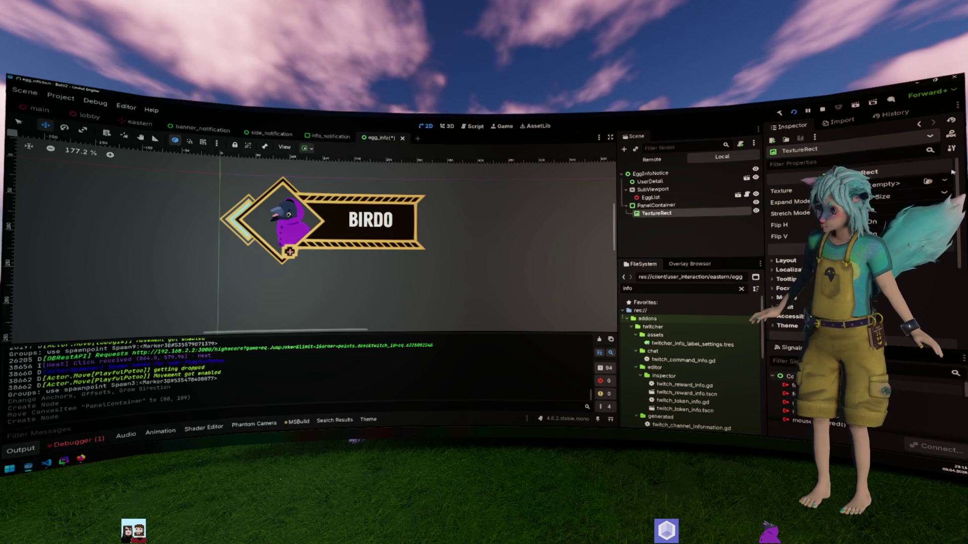
- Give the TextureRect a large custom minimum size, about 800 wide and taller
{"action": "left_click", "coordinate": [786, 260]}
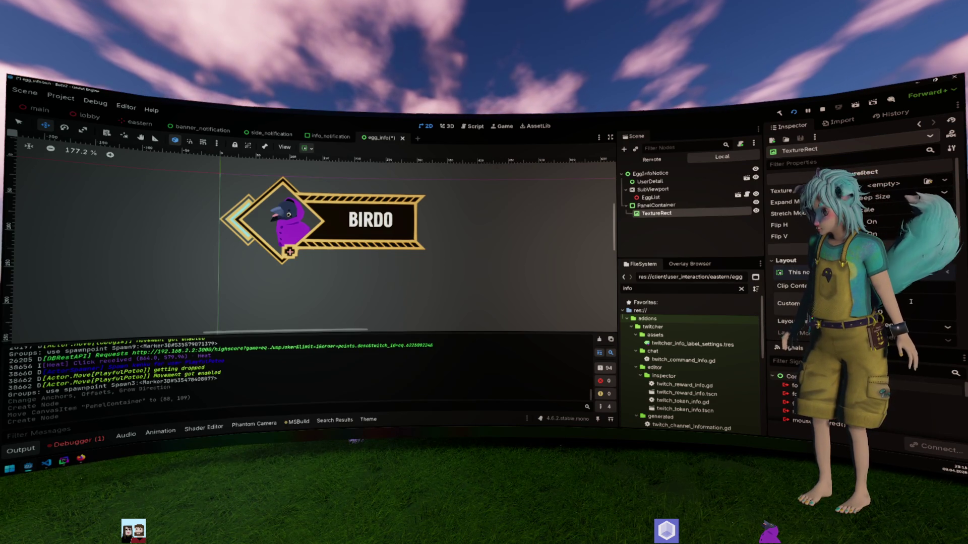
{"action": "key", "text": "Return"}
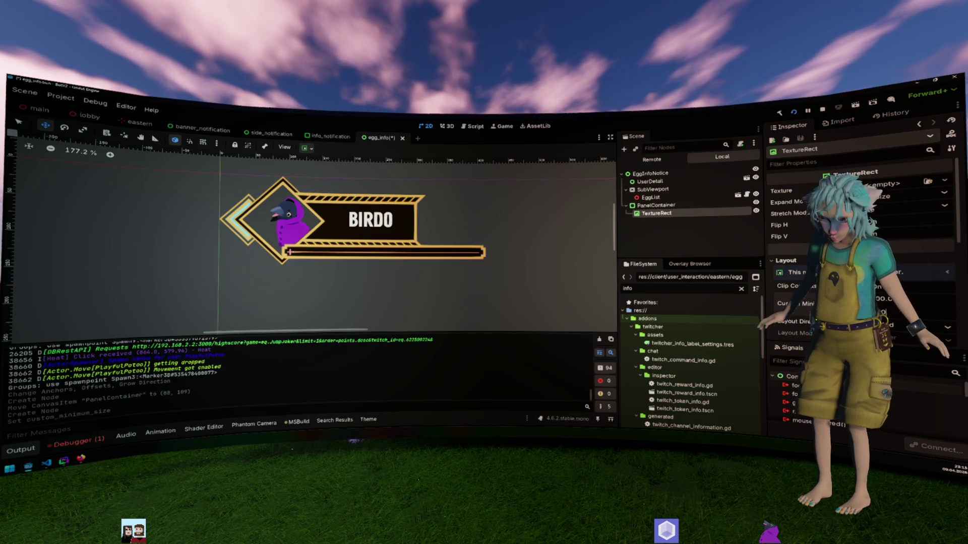
{"action": "key", "text": "Return"}
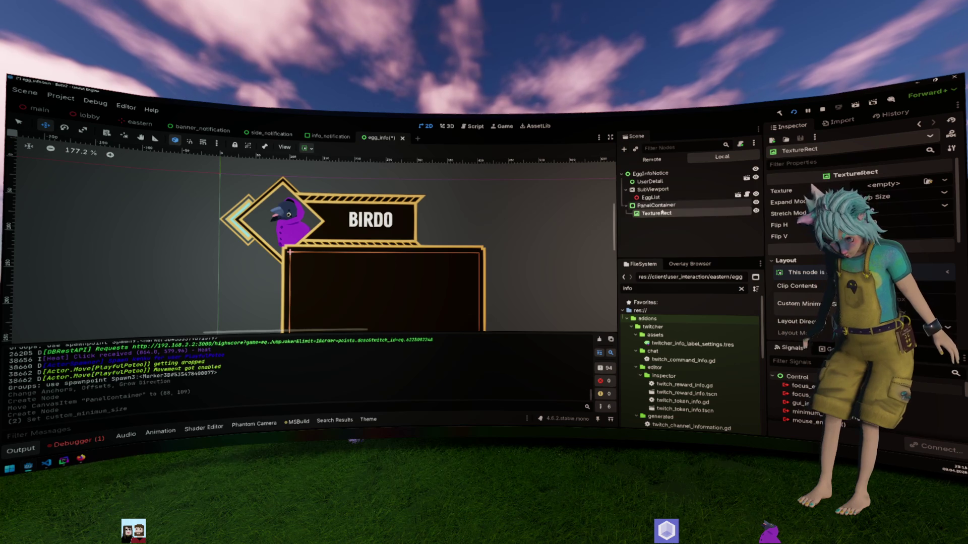
{"action": "scroll", "coordinate": [530, 229], "scroll_direction": "down", "scroll_amount": 2}
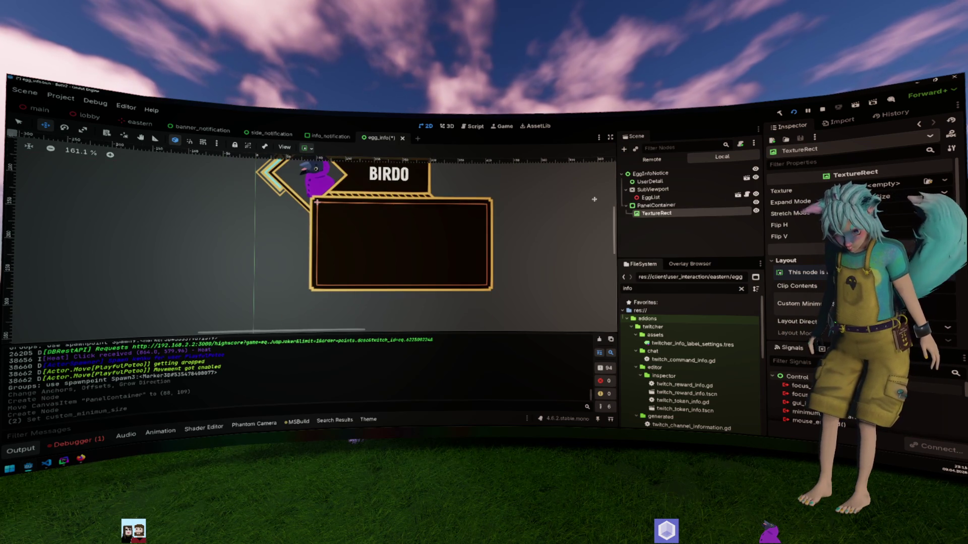
{"action": "left_click", "coordinate": [662, 206]}
- Place PanelContainer above UserDetail as a direct child of EggInfoNotice, then select the panel
{"action": "left_click_drag", "start_coordinate": [662, 205], "coordinate": [661, 179]}
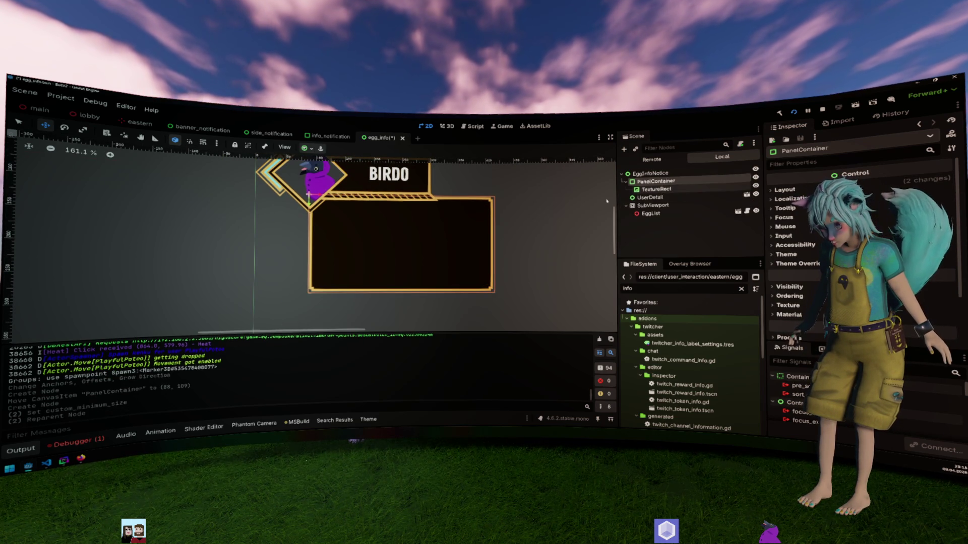
{"action": "mouse_move", "coordinate": [488, 216]}
{"action": "left_mouse_down"}
{"action": "mouse_move", "coordinate": [462, 209]}
{"action": "mouse_move", "coordinate": [476, 209]}
{"action": "left_mouse_up"}
{"action": "scroll", "coordinate": [509, 222], "scroll_direction": "up", "scroll_amount": 2}
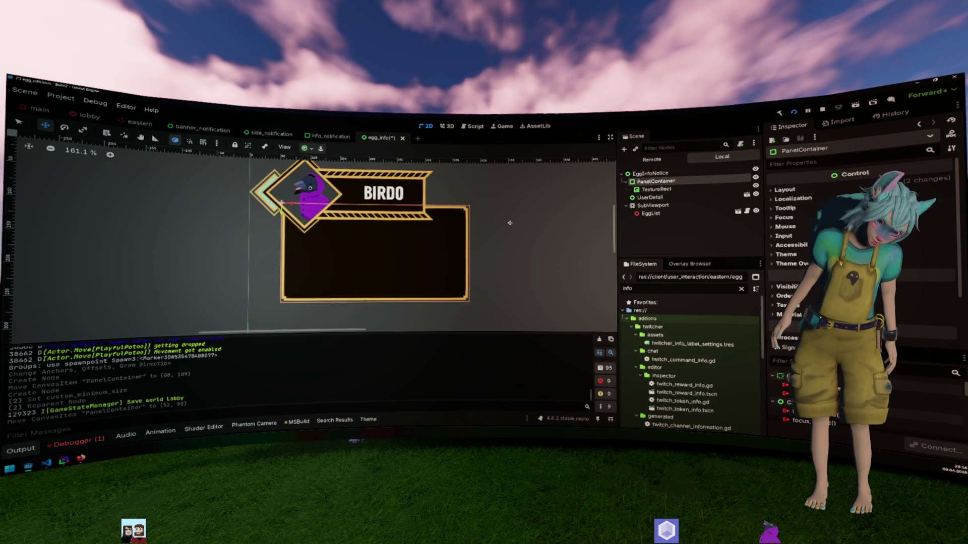
{"action": "left_click", "coordinate": [18, 122]}
{"action": "left_click", "coordinate": [254, 237]}
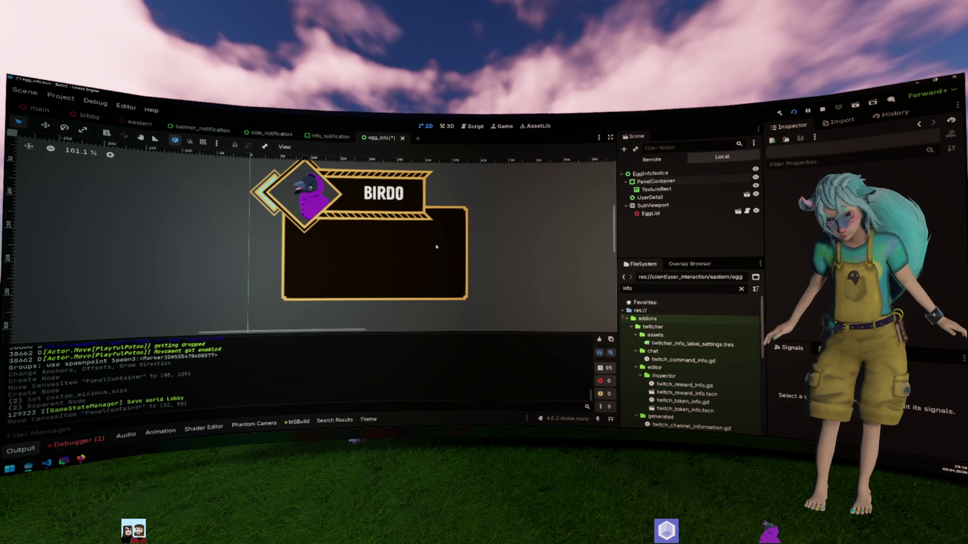
{"action": "scroll", "coordinate": [439, 247], "scroll_direction": "up", "scroll_amount": 2}
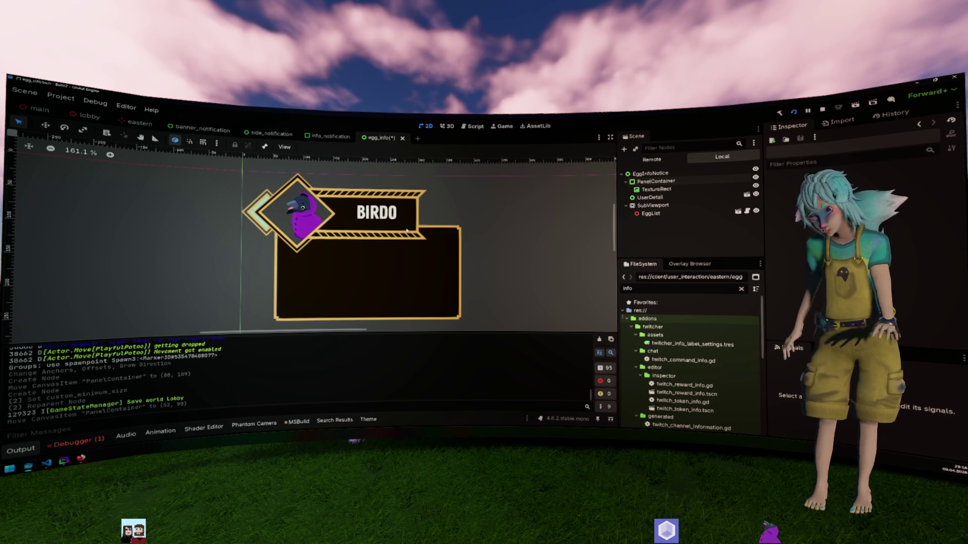
{"action": "key", "text": "w"}
{"action": "left_click", "coordinate": [354, 273]}
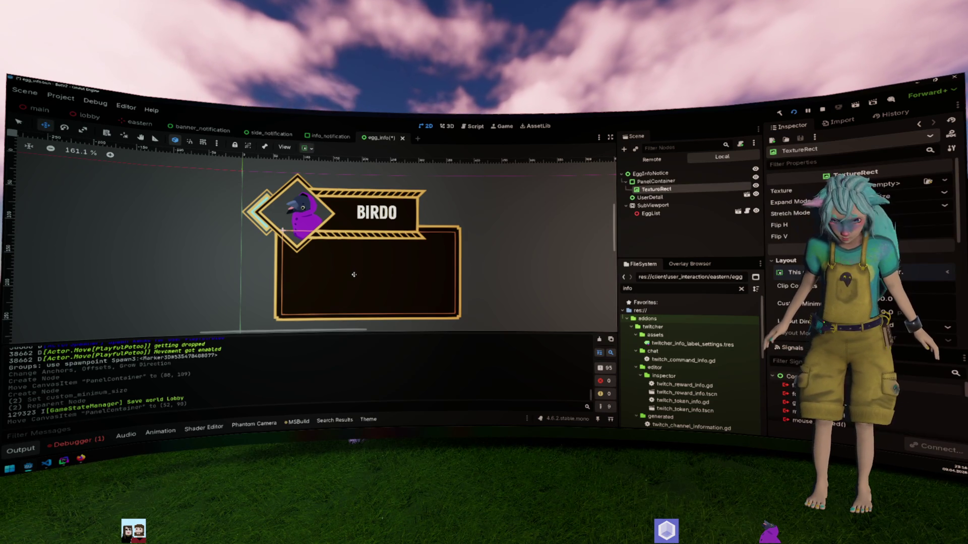
- Drag the panel down to position (87, 113), just below the BIRDO banner's right end
{"action": "mouse_move", "coordinate": [478, 222]}
{"action": "left_mouse_down"}
{"action": "mouse_move", "coordinate": [462, 216]}
{"action": "mouse_move", "coordinate": [482, 213]}
{"action": "left_mouse_up"}
{"action": "left_click_drag", "start_coordinate": [539, 222], "coordinate": [540, 245]}
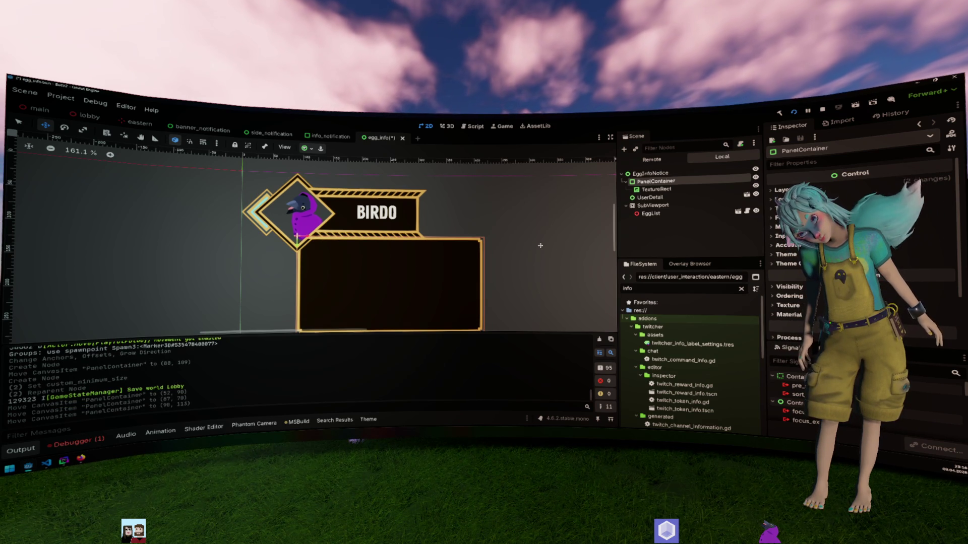
{"action": "left_click_drag", "start_coordinate": [540, 246], "coordinate": [538, 245]}
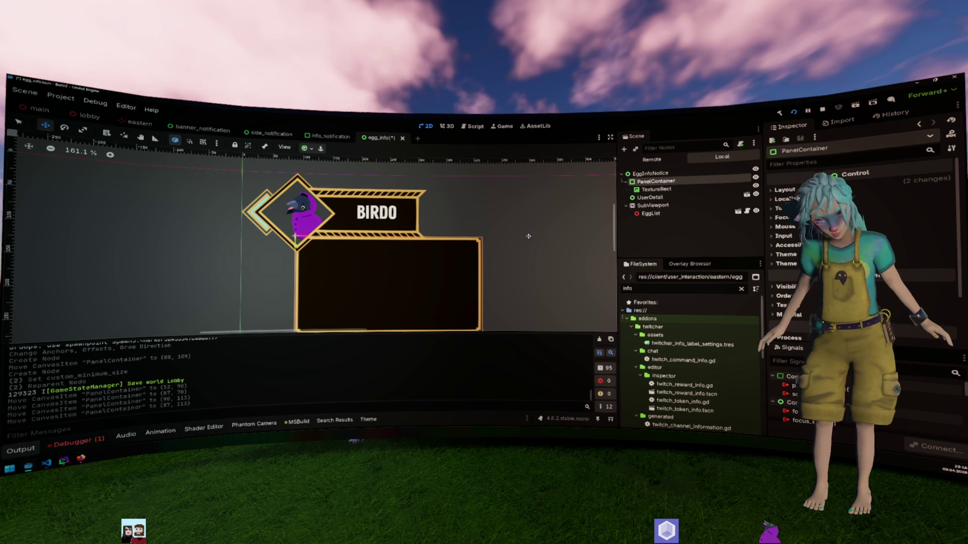
{"action": "left_click", "coordinate": [538, 255]}
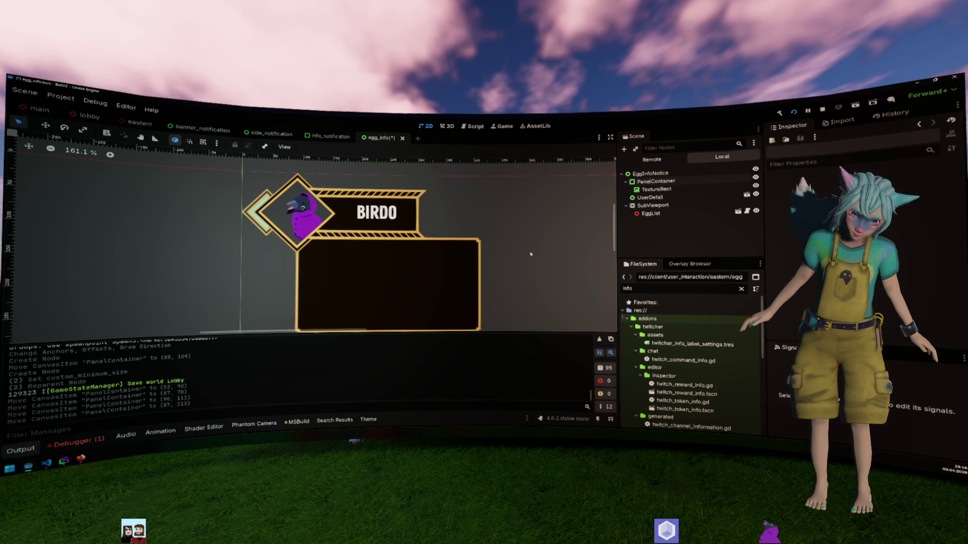
{"action": "left_click", "coordinate": [651, 214]}
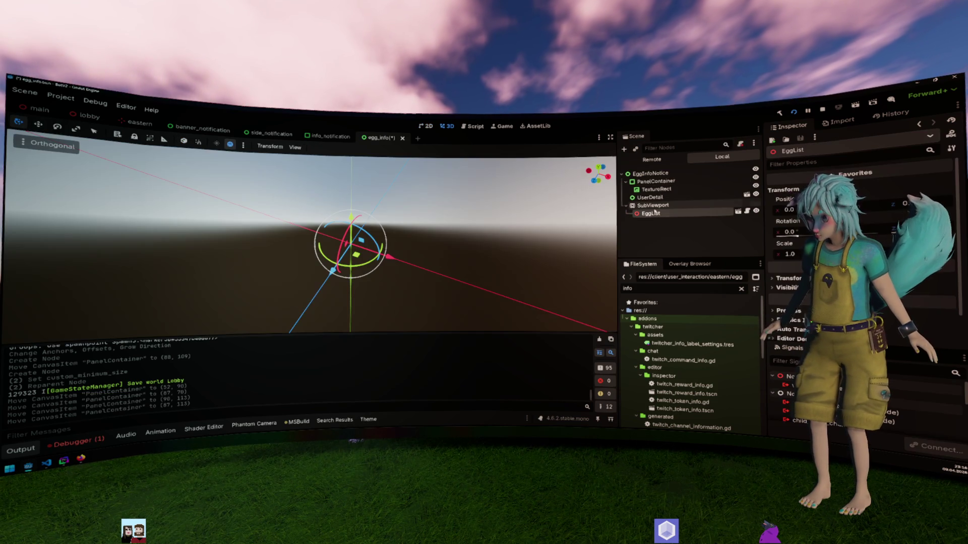
{"action": "left_click", "coordinate": [655, 189]}
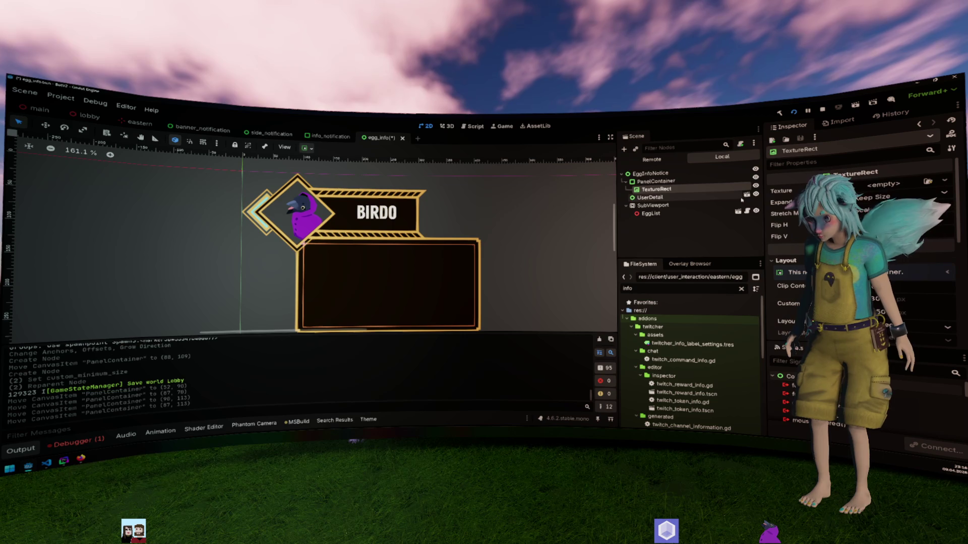
- Rename the TextureRect to EggListView and assign it a ViewportTexture showing the egg list
{"action": "key", "text": "F2"}
{"action": "type", "text": "Egg"}
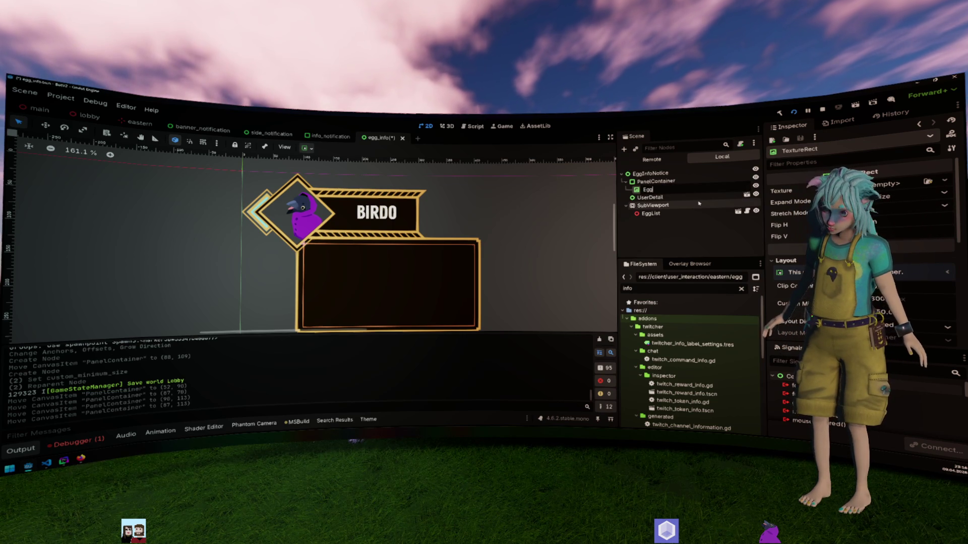
{"action": "type", "text": "ListView"}
{"action": "key", "text": "Return"}
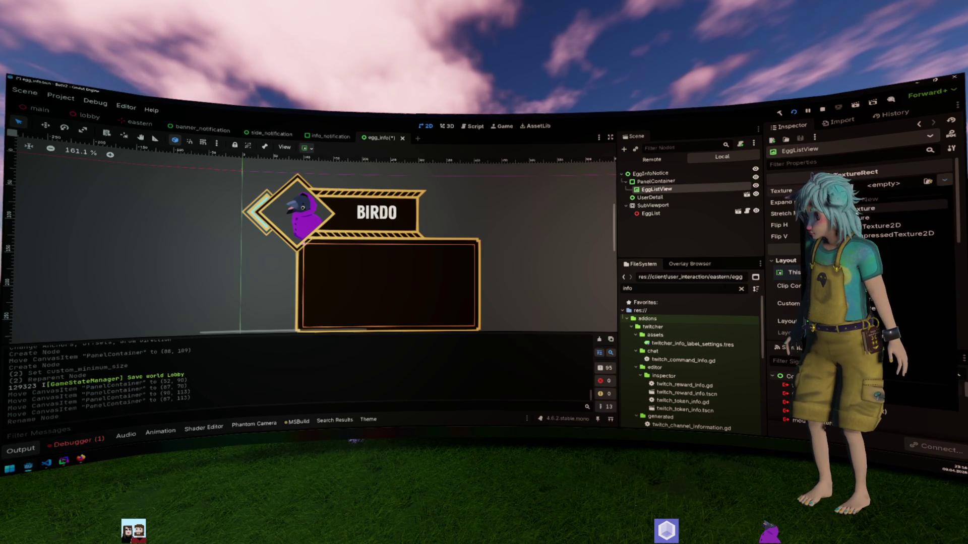
{"action": "left_click", "coordinate": [856, 247]}
{"action": "double_click", "coordinate": [466, 228]}
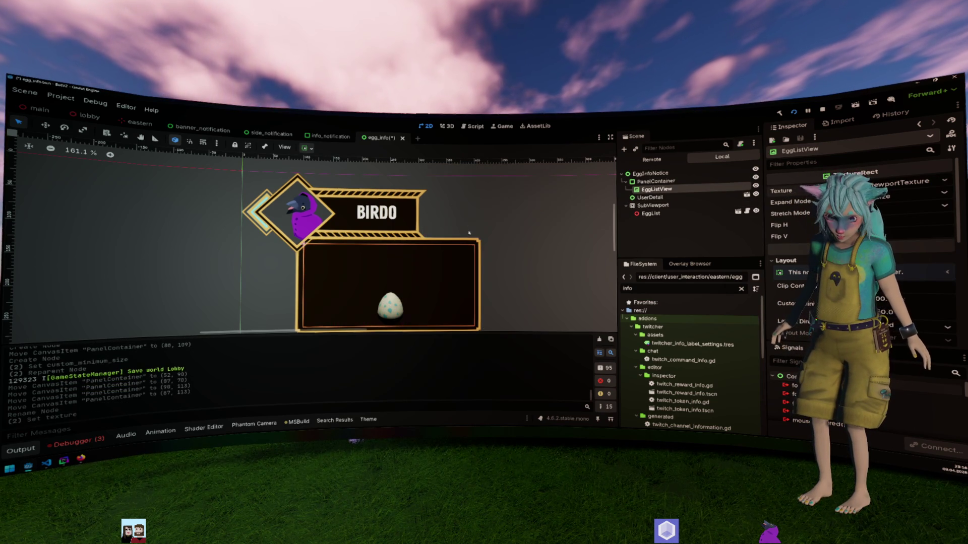
- Save the egg_info scene with Ctrl+S
{"action": "left_click_drag", "start_coordinate": [465, 274], "coordinate": [445, 242]}
{"action": "scroll", "coordinate": [426, 253], "scroll_direction": "down", "scroll_amount": 8}
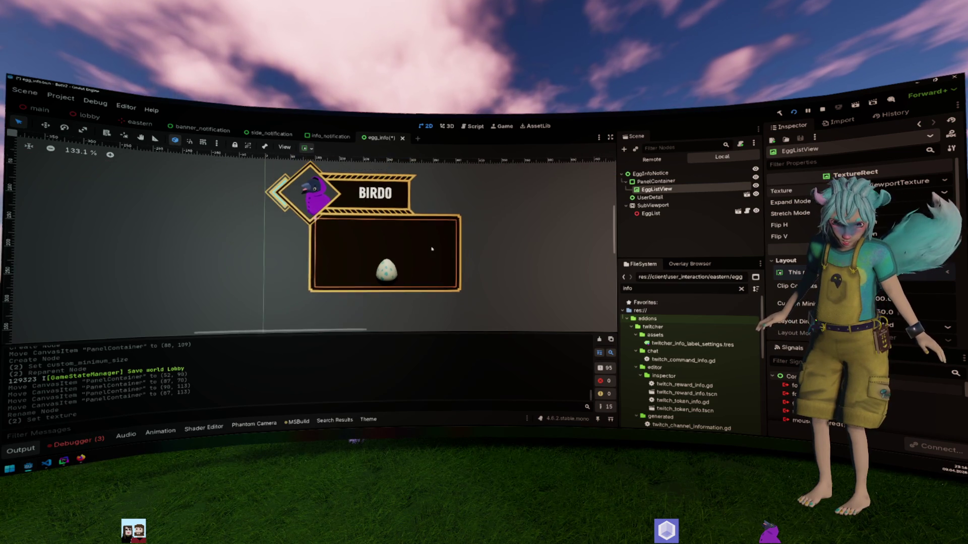
{"action": "left_click_drag", "start_coordinate": [424, 256], "coordinate": [418, 259]}
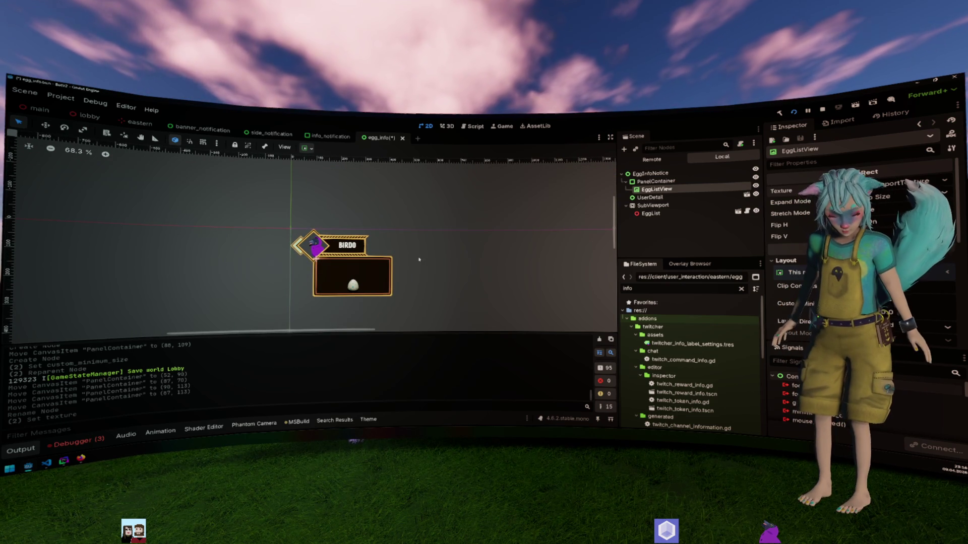
{"action": "left_click", "coordinate": [419, 260]}
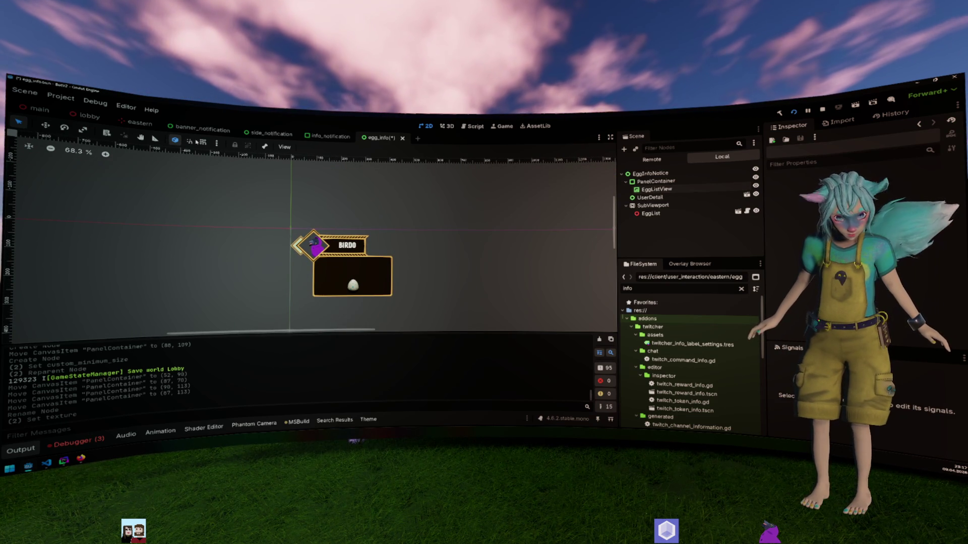
{"action": "key", "text": "ctrl+s"}
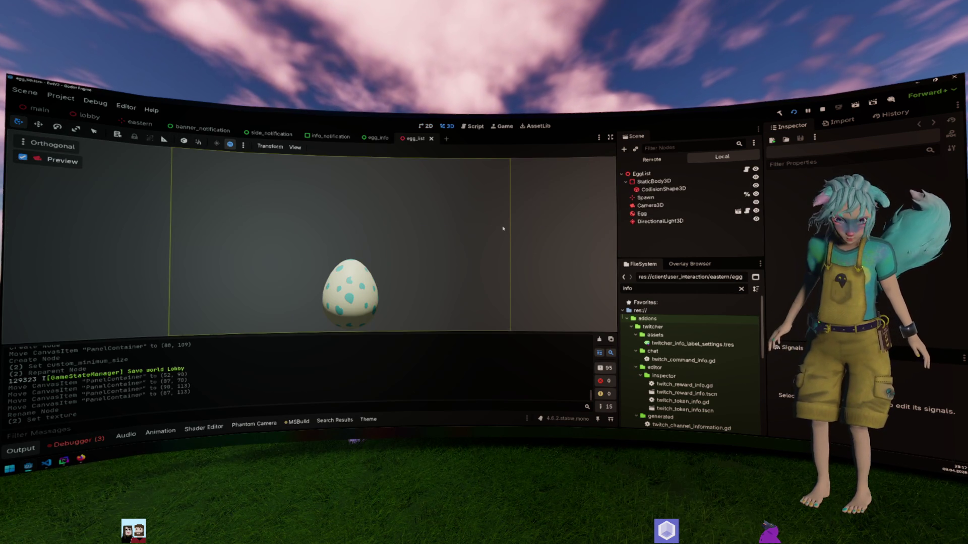
- Duplicate CollisionShape3D twice and stand the second copy upright at -90° on Z
{"action": "left_click", "coordinate": [663, 190]}
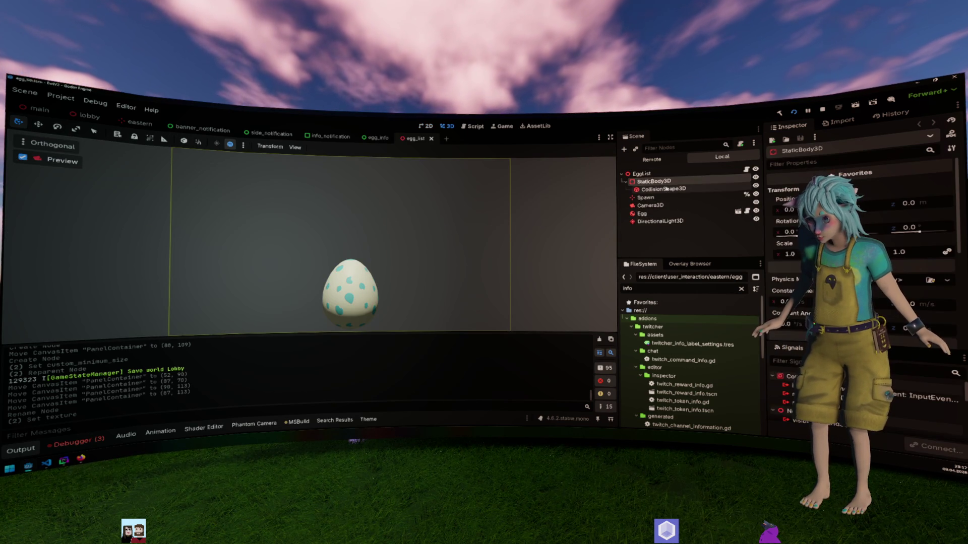
{"action": "key", "text": "ctrl+d"}
{"action": "key", "text": "ctrl+d"}
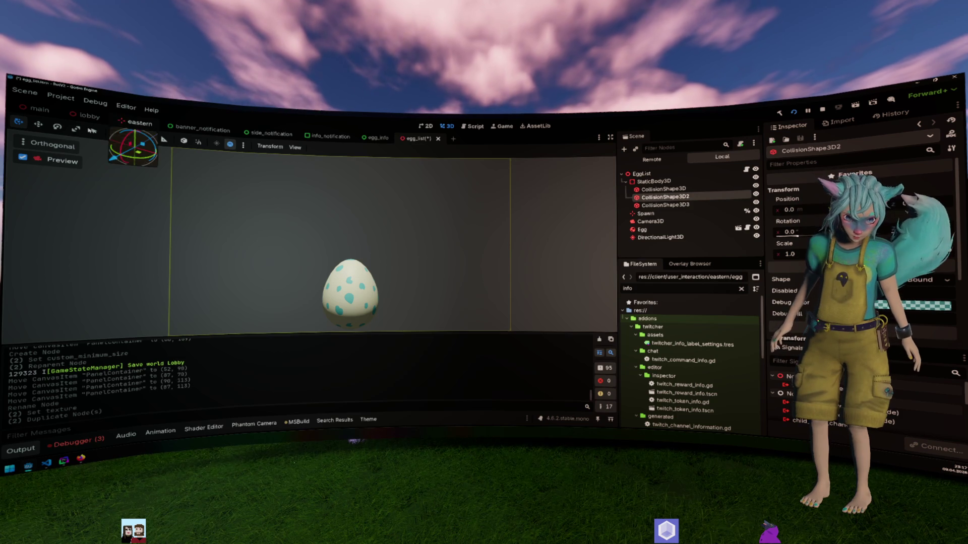
{"action": "left_click", "coordinate": [22, 157]}
{"action": "left_click_drag", "start_coordinate": [315, 195], "coordinate": [424, 188]}
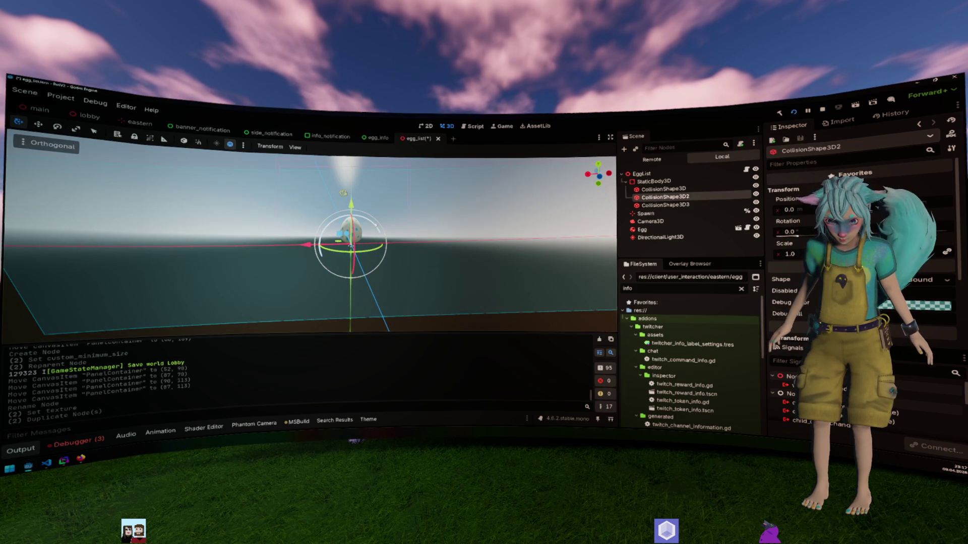
{"action": "left_click_drag", "start_coordinate": [375, 226], "coordinate": [353, 212]}
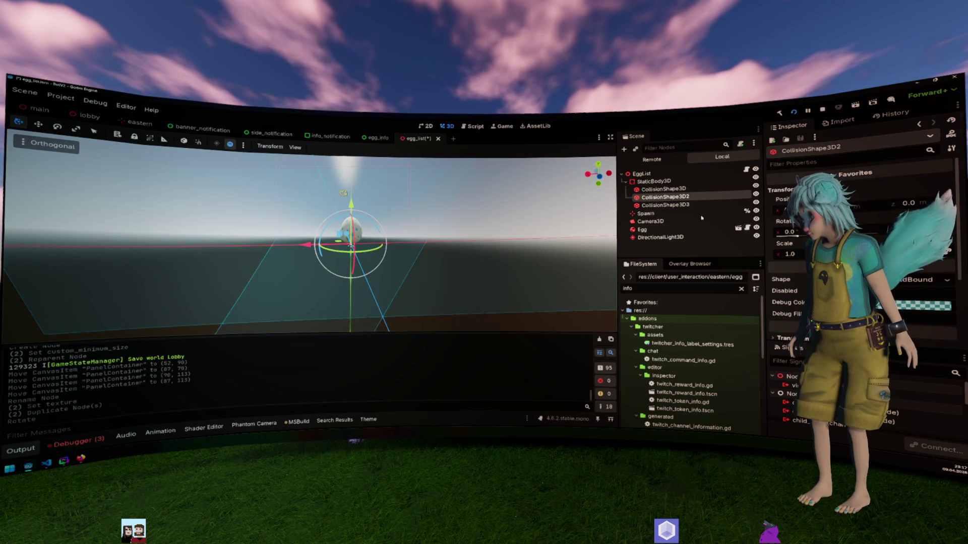
{"action": "key", "text": "ctrl+z"}
{"action": "left_click_drag", "start_coordinate": [376, 227], "coordinate": [353, 212]}
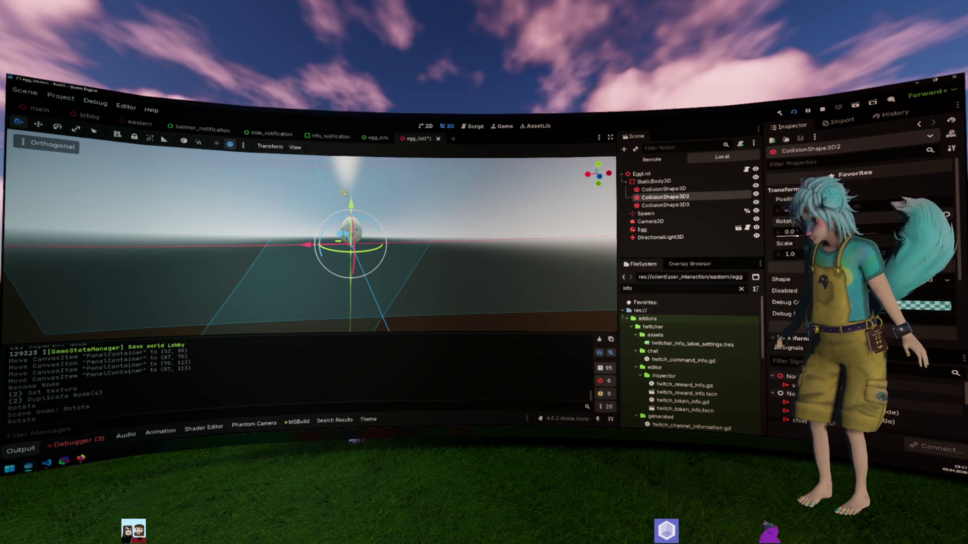
{"action": "key", "text": "Return"}
- Rotate the third collision shape to 90° on Z and slide it along the X axis
{"action": "left_click", "coordinate": [665, 205]}
{"action": "left_click", "coordinate": [935, 226]}
{"action": "type", "text": "90"}
{"action": "key", "text": "Return"}
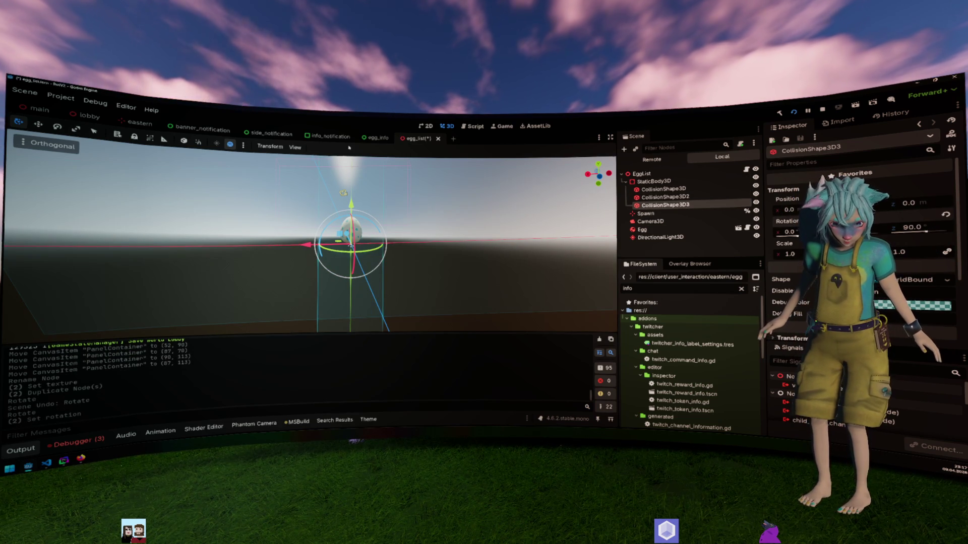
{"action": "left_click_drag", "start_coordinate": [307, 244], "coordinate": [236, 247]}
- Move the second wall to the egg's other side, about x -2.32, and save egg_list
{"action": "left_click", "coordinate": [598, 175]}
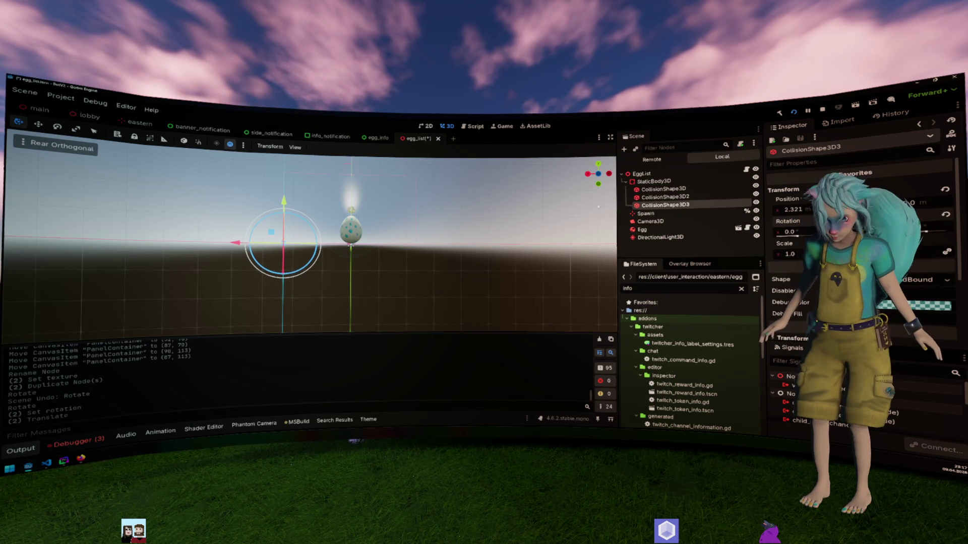
{"action": "left_click", "coordinate": [315, 247]}
{"action": "mouse_move", "coordinate": [316, 247]}
{"action": "left_mouse_down"}
{"action": "mouse_move", "coordinate": [379, 247]}
{"action": "mouse_move", "coordinate": [370, 248]}
{"action": "left_mouse_up"}
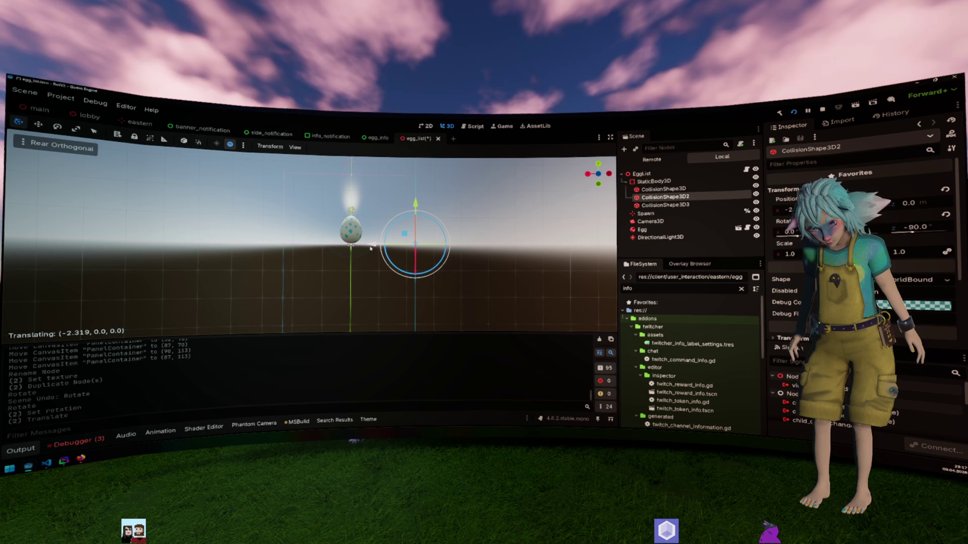
{"action": "mouse_move", "coordinate": [370, 247]}
{"action": "left_mouse_down"}
{"action": "mouse_move", "coordinate": [330, 260]}
{"action": "mouse_move", "coordinate": [337, 243]}
{"action": "mouse_move", "coordinate": [386, 275]}
{"action": "mouse_move", "coordinate": [345, 273]}
{"action": "mouse_move", "coordinate": [356, 277]}
{"action": "mouse_move", "coordinate": [413, 227]}
{"action": "left_mouse_up"}
{"action": "scroll", "coordinate": [385, 275], "scroll_direction": "up", "scroll_amount": 3}
{"action": "left_click", "coordinate": [355, 277]}
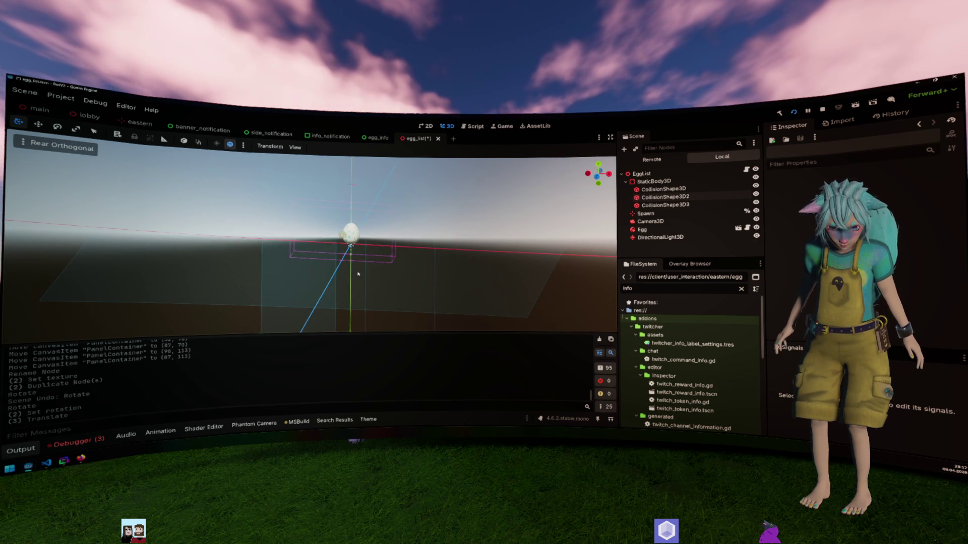
{"action": "key", "text": "ctrl+s"}
- Switch to the egg_info scene and open the EggList node's egg_list.gd script
{"action": "mouse_move", "coordinate": [390, 141]}
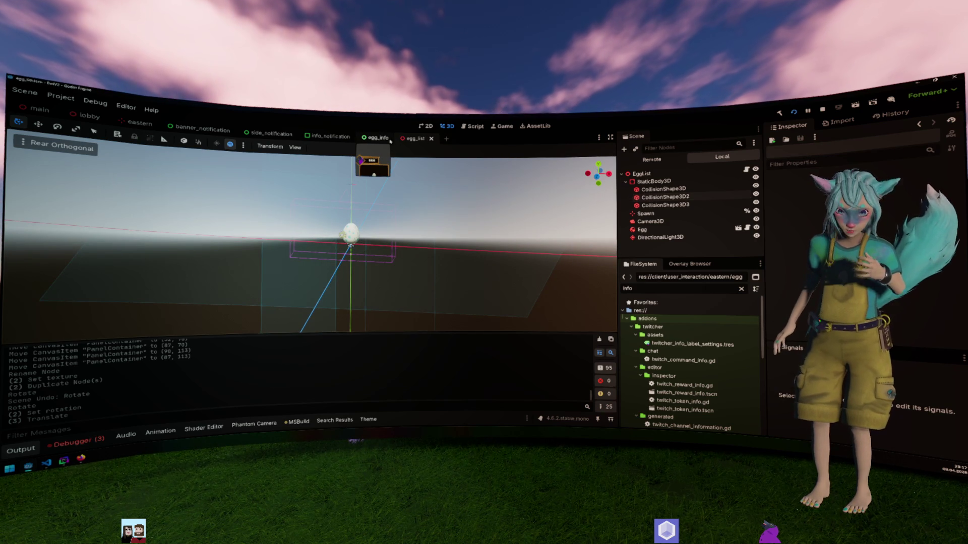
{"action": "mouse_move", "coordinate": [268, 135]}
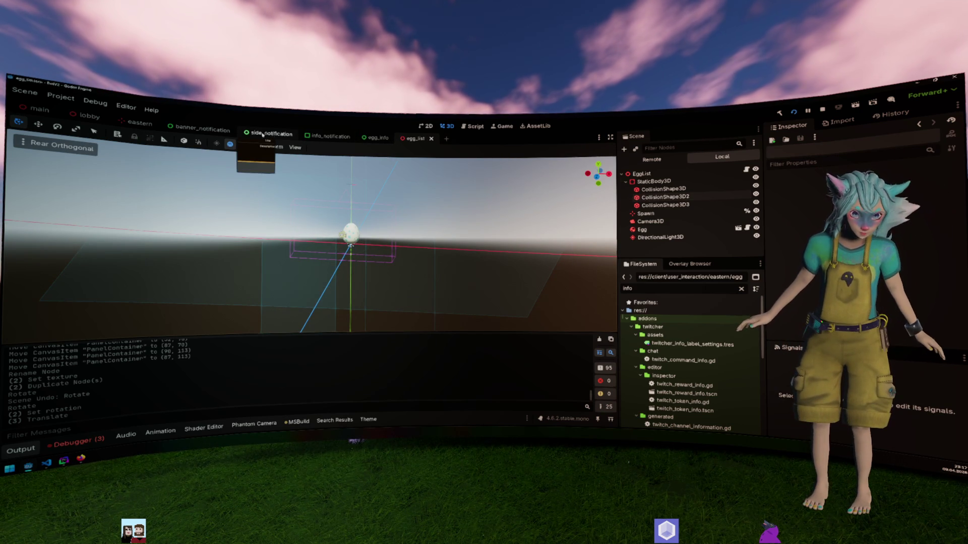
{"action": "left_click", "coordinate": [145, 128]}
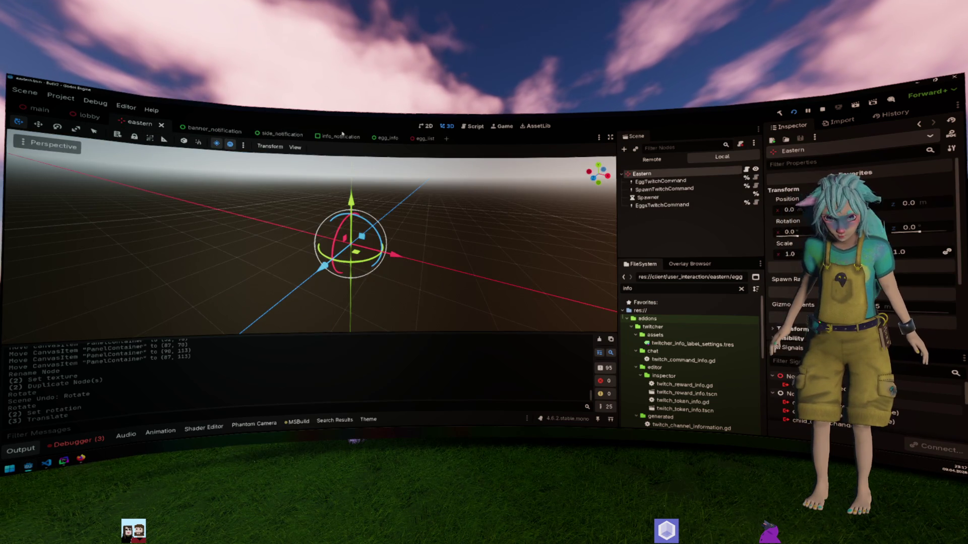
{"action": "left_click", "coordinate": [377, 140]}
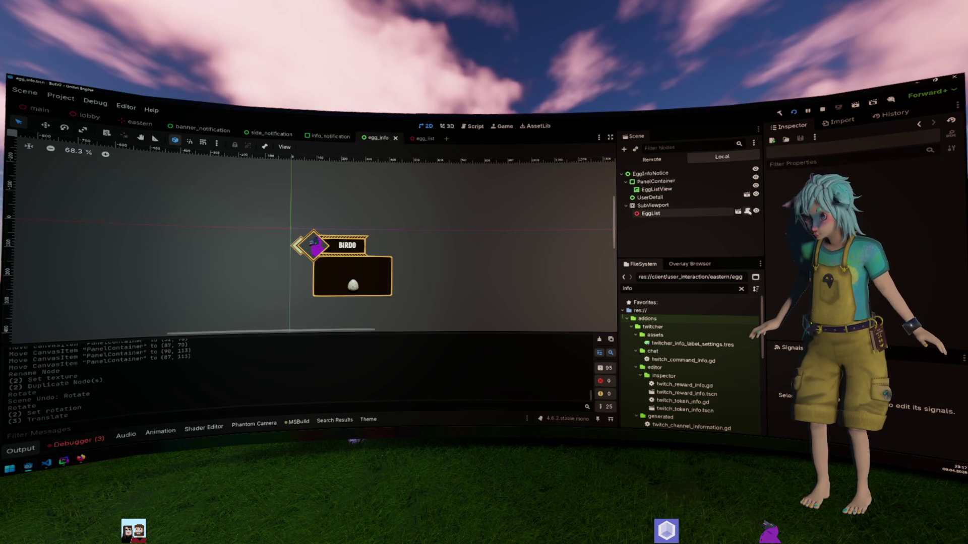
{"action": "left_click", "coordinate": [747, 211]}
{"action": "left_click", "coordinate": [333, 260]}
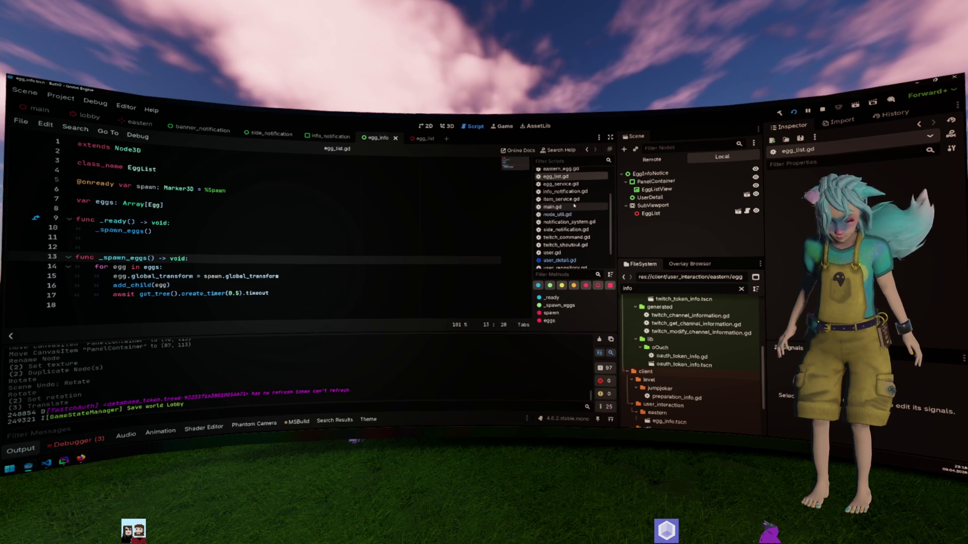
{"action": "left_click", "coordinate": [650, 174]}
- Create egg_info.gd (extends Control) on EggInfoNotice containing 'var eggs: Array[Egg]'
{"action": "right_click", "coordinate": [674, 174]}
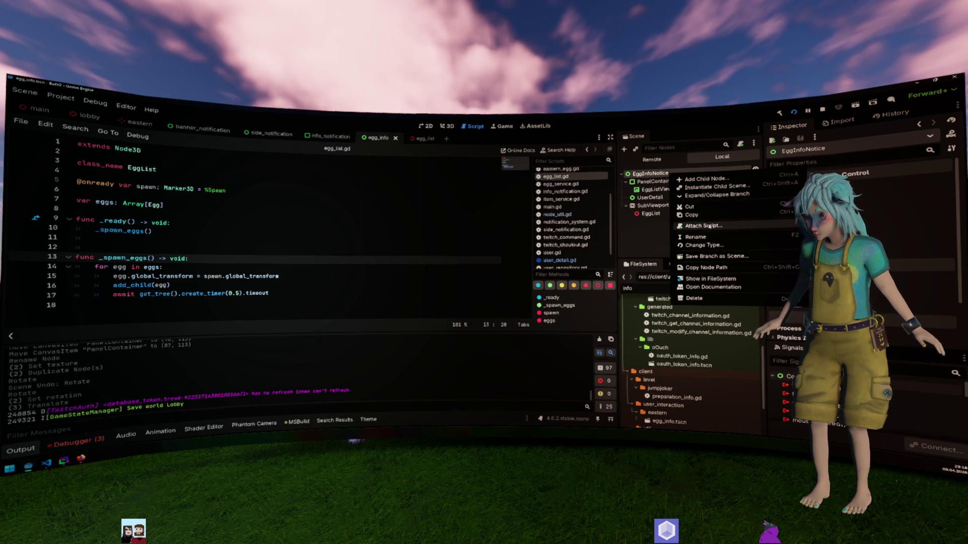
{"action": "left_click", "coordinate": [703, 226]}
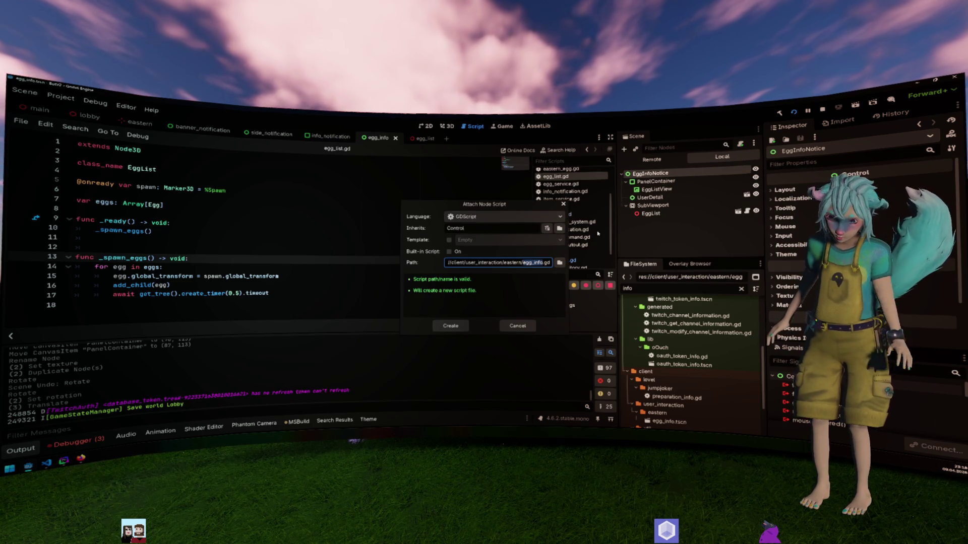
{"action": "key", "text": "Return"}
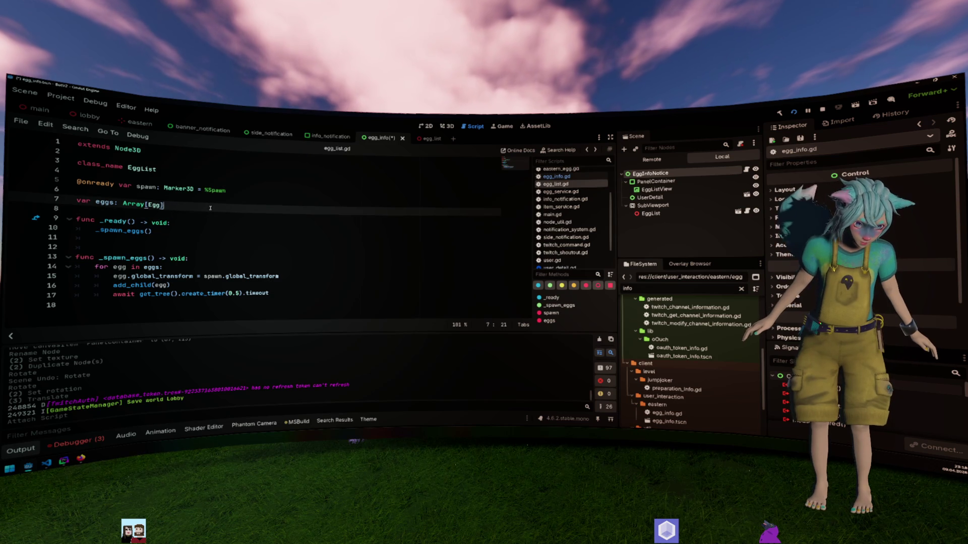
{"action": "key", "text": "Down"}
{"action": "key", "text": "Return"}
{"action": "type", "text": "var eggs: Array[Egg]"}
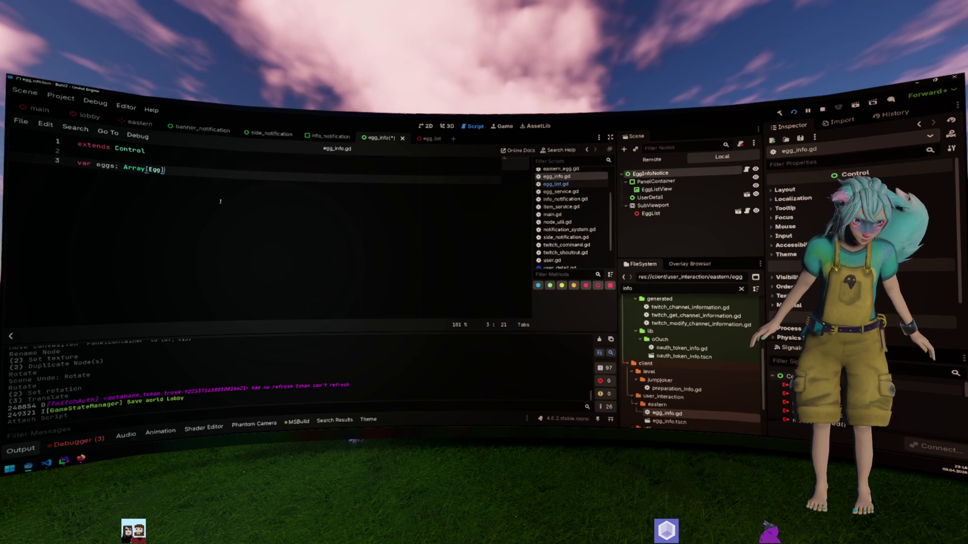
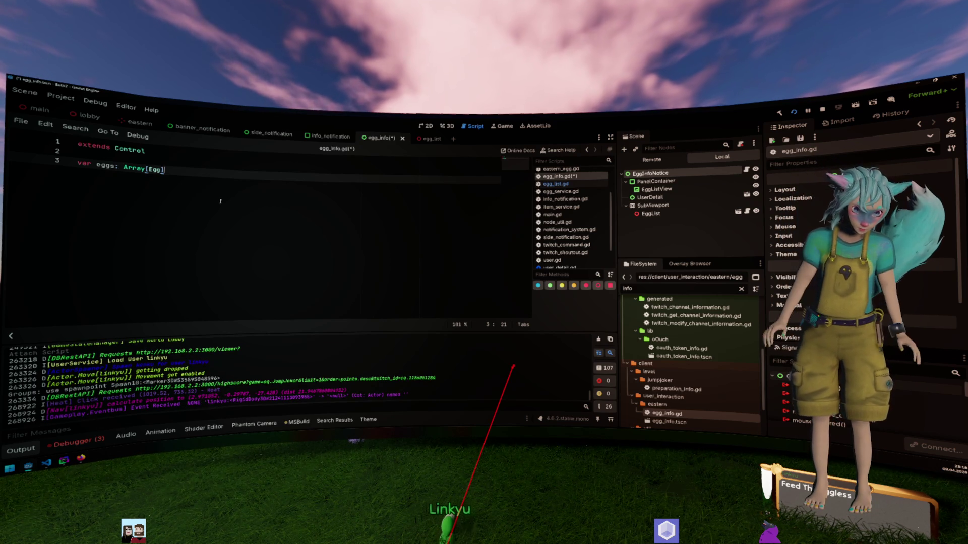
- Add an empty _ready function below the eggs declaration in egg_info.gd, then open egg_list.gd
{"action": "key", "text": "Return"}
{"action": "key", "text": "Return"}
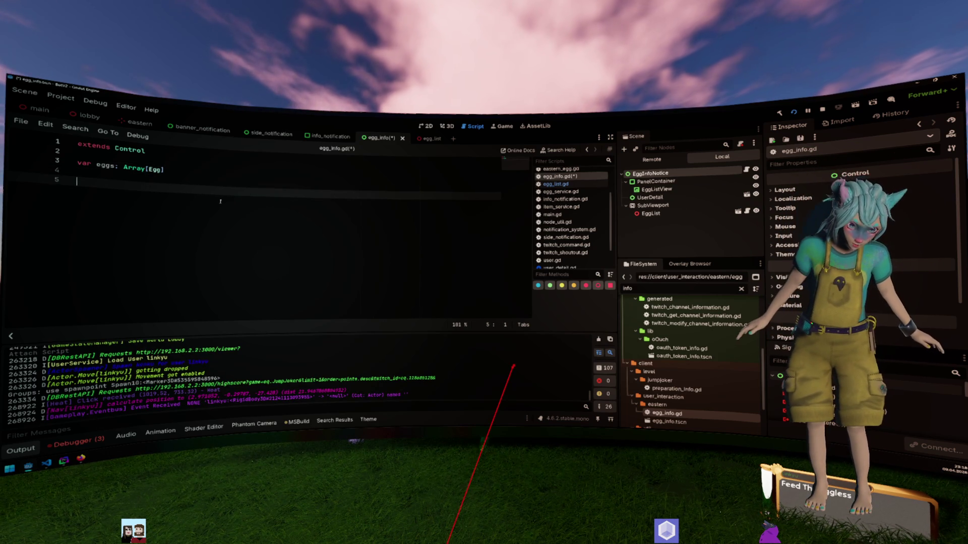
{"action": "type", "text": "pf"}
{"action": "key", "text": "Return"}
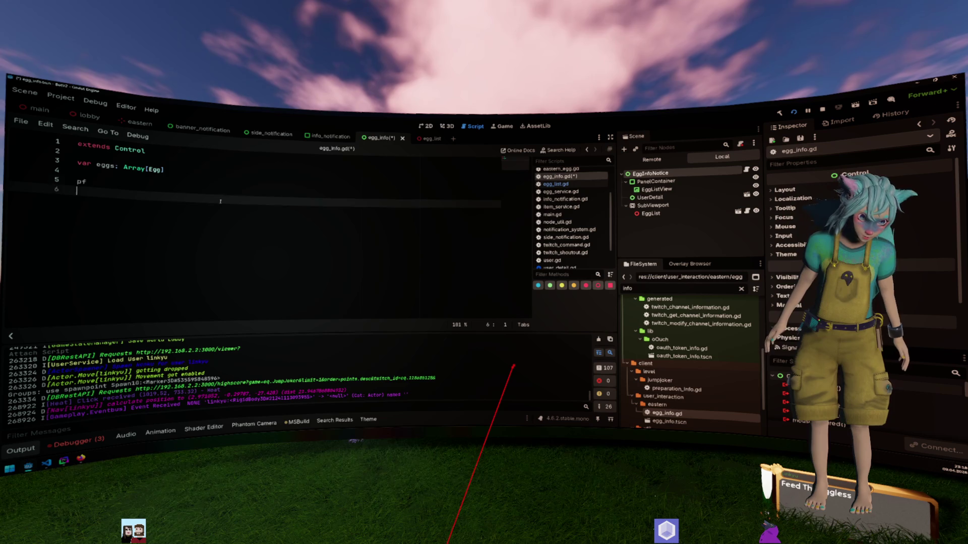
{"action": "key", "text": "ctrl+z"}
{"action": "type", "text": "_ready() -> void:"}
{"action": "key", "text": "Return"}
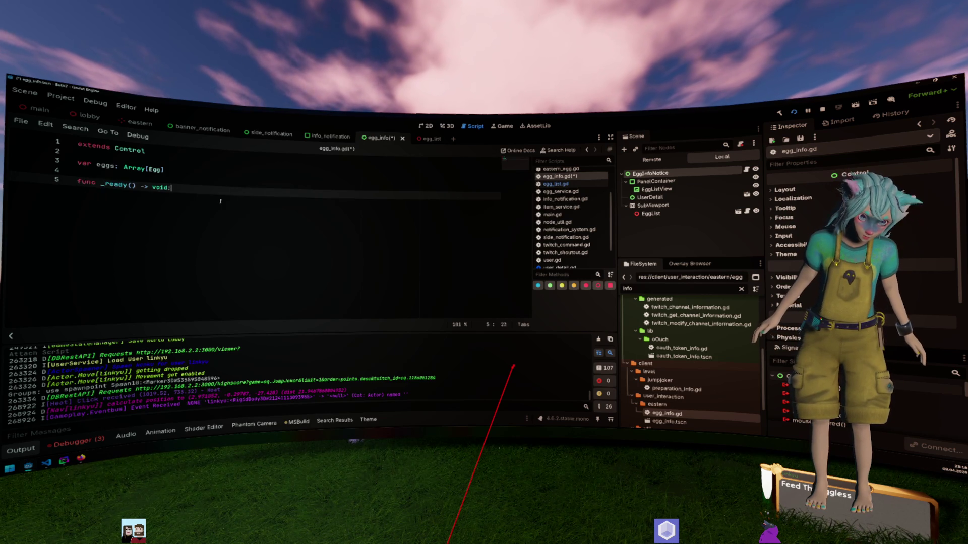
{"action": "key", "text": "Return"}
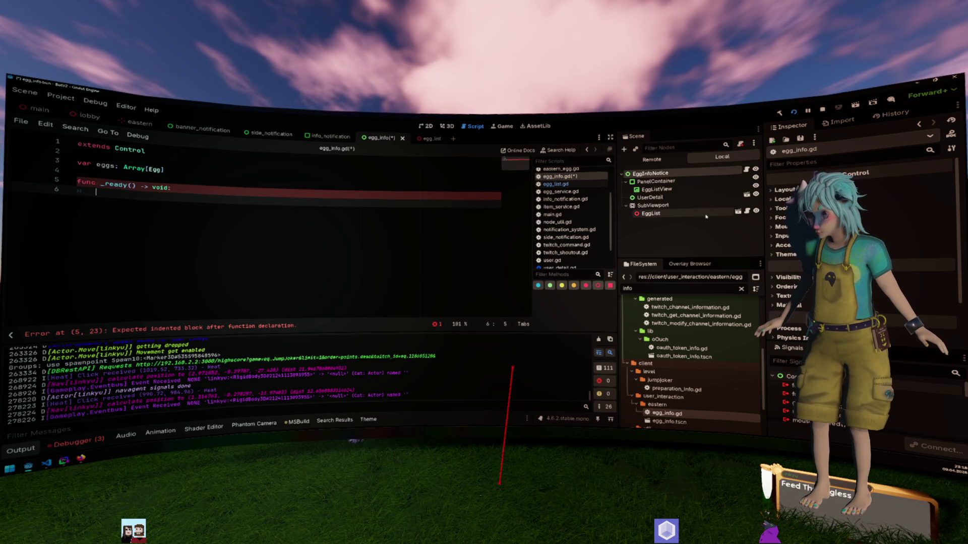
{"action": "left_click", "coordinate": [747, 212]}
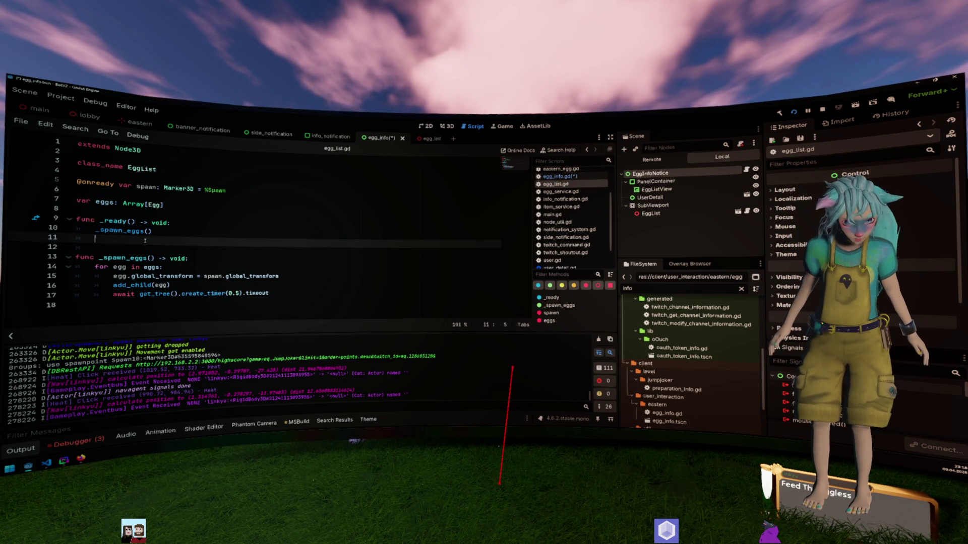
- Move the 'eggs: Array[Egg]' declaration into the _spawn_eggs() parentheses as its parameter
{"action": "left_click_drag", "start_coordinate": [152, 230], "coordinate": [76, 231]}
{"action": "key", "text": "shift+Up"}
{"action": "key", "text": "shift+Up"}
{"action": "key", "text": "shift+Up"}
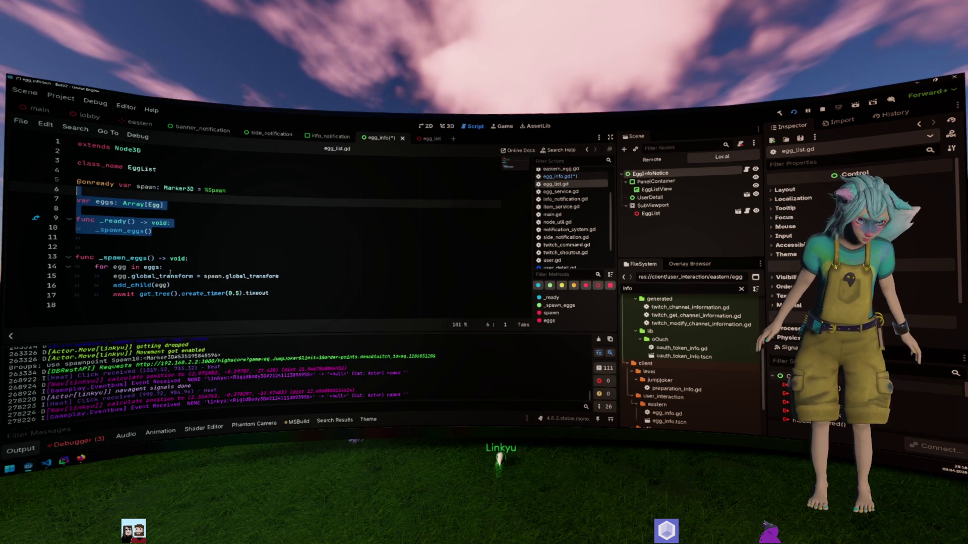
{"action": "key", "text": "Delete"}
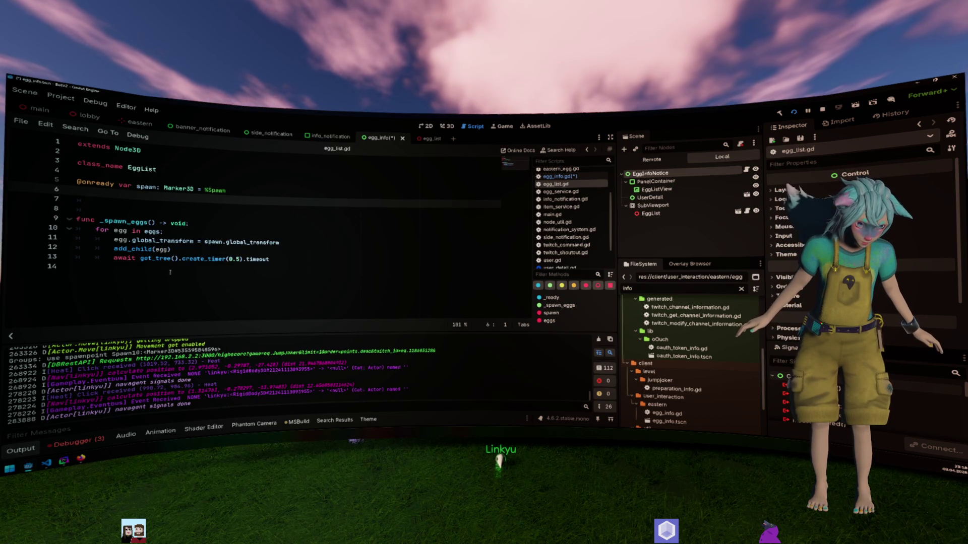
{"action": "key", "text": "ctrl+z"}
{"action": "left_click_drag", "start_coordinate": [165, 203], "coordinate": [96, 201]}
{"action": "key", "text": "ctrl+c"}
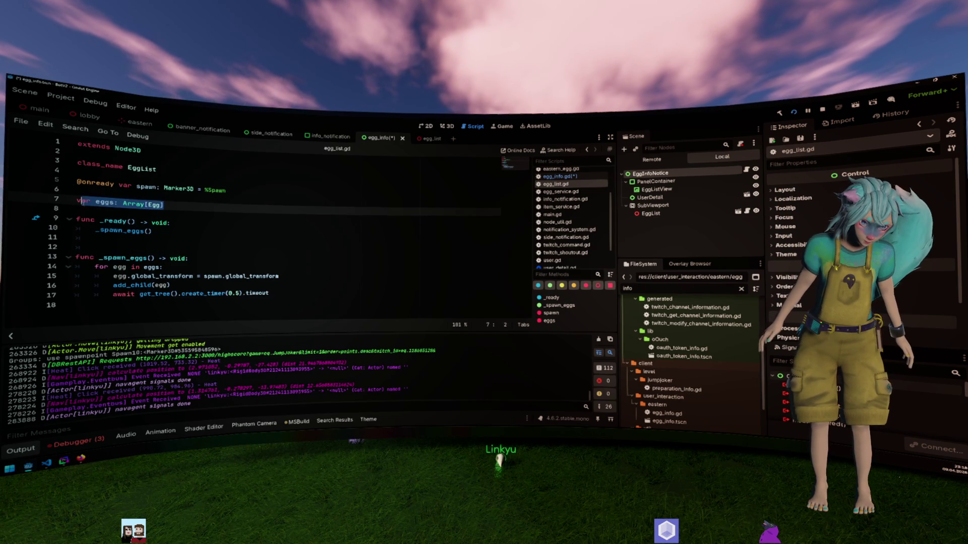
{"action": "key", "text": "BackSpace"}
{"action": "left_click", "coordinate": [150, 258]}
{"action": "key", "text": "ctrl+v"}
- Delete the leftover var line and _ready, rename the function to spawn_eggs, save, and reopen egg_info.gd
{"action": "left_click_drag", "start_coordinate": [94, 238], "coordinate": [78, 201]}
{"action": "key", "text": "BackSpace"}
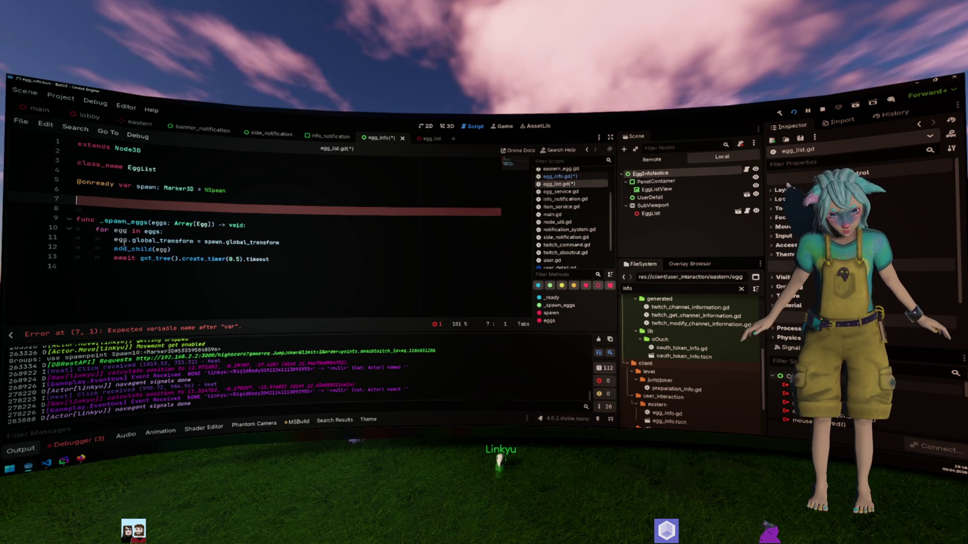
{"action": "left_click", "coordinate": [105, 222]}
{"action": "key", "text": "BackSpace"}
{"action": "left_click", "coordinate": [121, 208]}
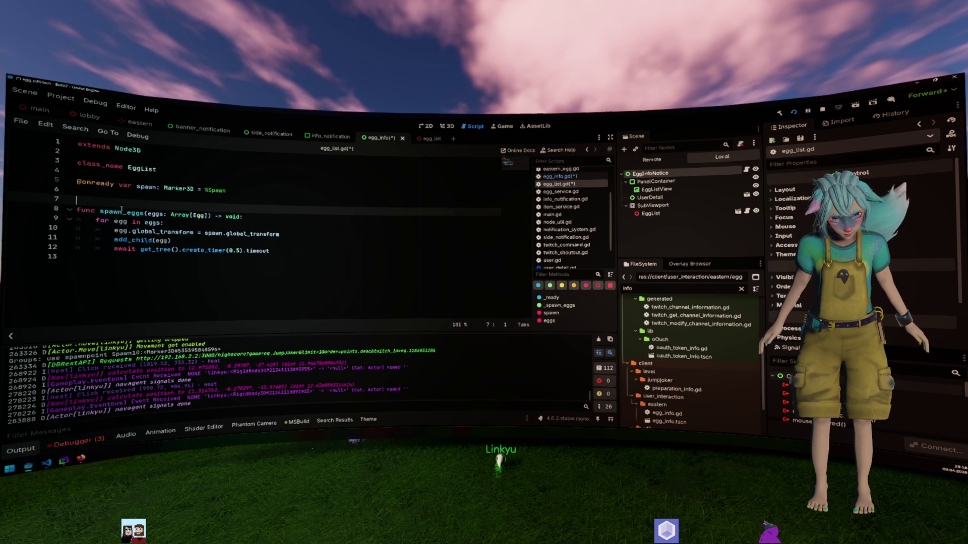
{"action": "key", "text": "BackSpace"}
{"action": "left_click", "coordinate": [211, 183]}
{"action": "key", "text": "ctrl+s"}
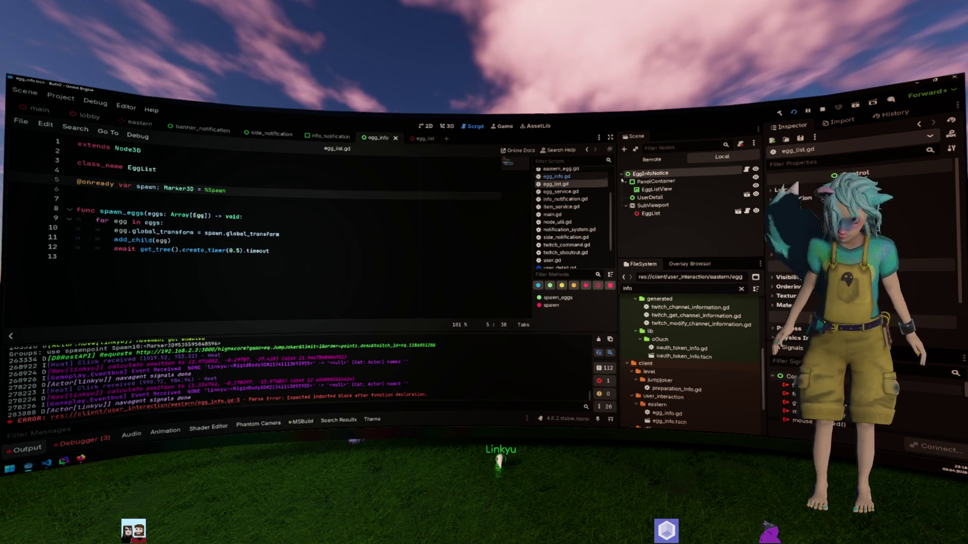
{"action": "left_click", "coordinate": [133, 173]}
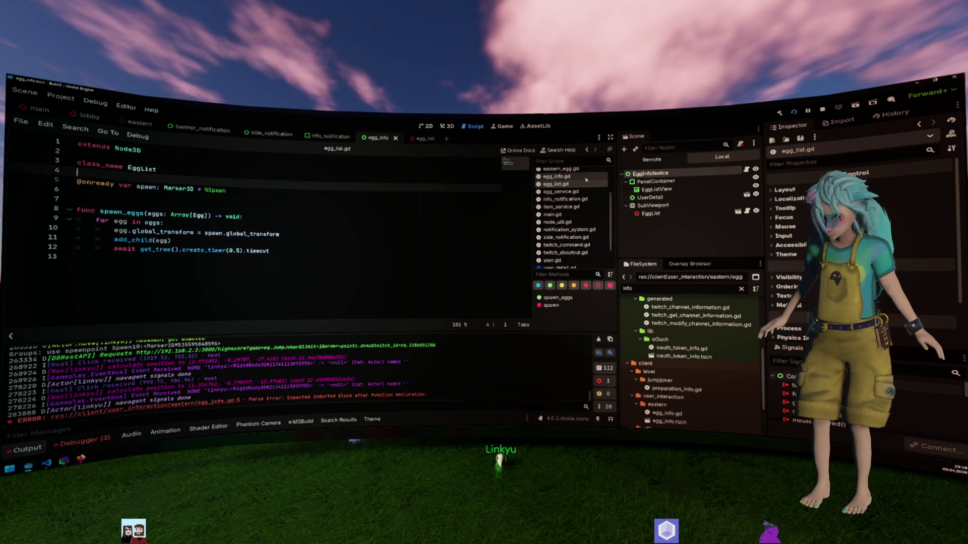
{"action": "left_click", "coordinate": [746, 171]}
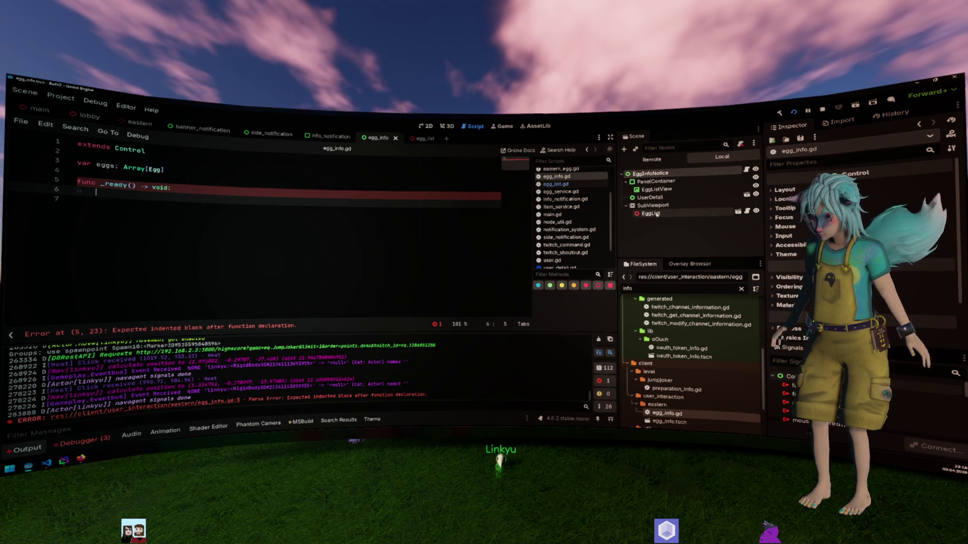
- Make EggList a unique-name node, reference it as egg_list, and call egg_list.spawn_eggs(eggs) in _ready
{"action": "right_click", "coordinate": [650, 213]}
{"action": "left_click", "coordinate": [710, 358]}
{"action": "mouse_move", "coordinate": [650, 213]}
{"action": "left_mouse_down"}
{"action": "mouse_move", "coordinate": [296, 210]}
{"action": "mouse_move", "coordinate": [160, 184]}
{"action": "left_mouse_up"}
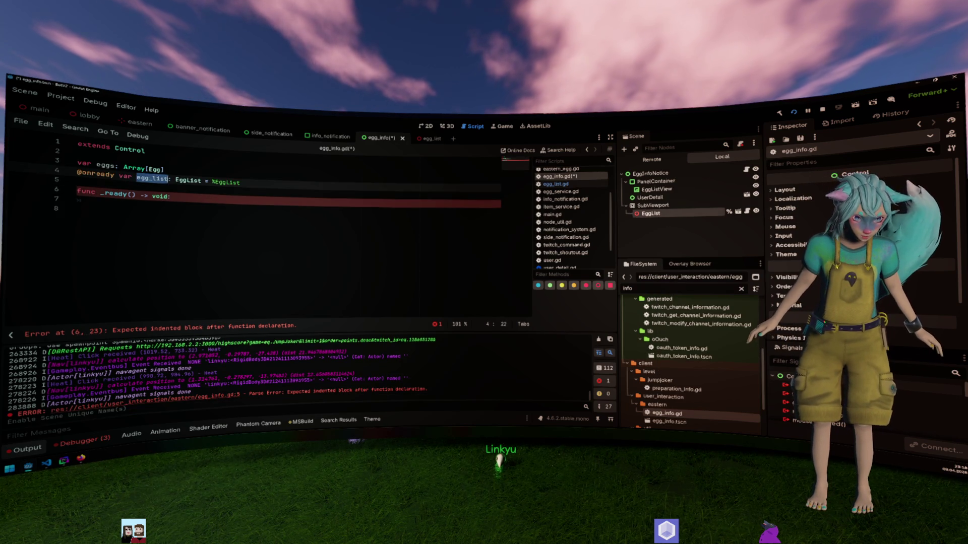
{"action": "left_click", "coordinate": [201, 218]}
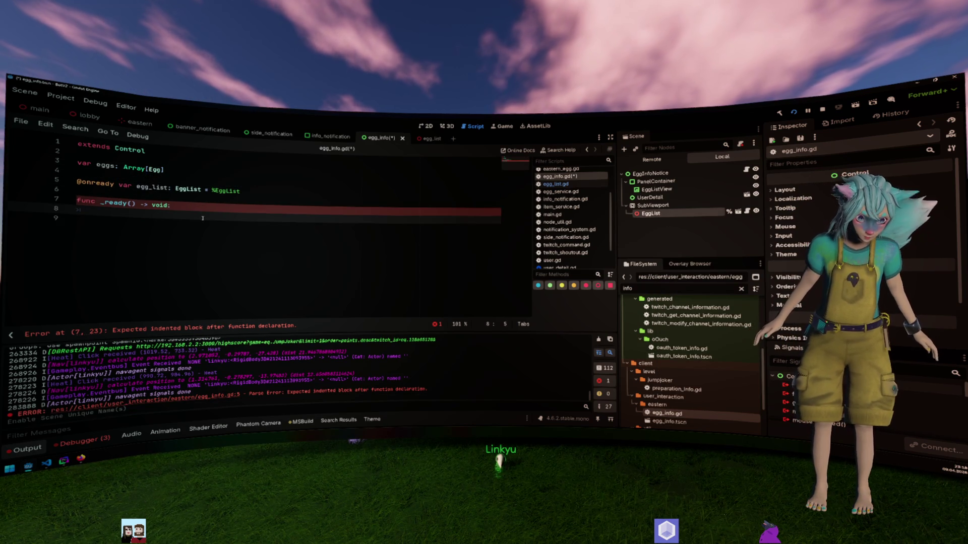
{"action": "type", "text": "sp"}
{"action": "key", "text": "Return"}
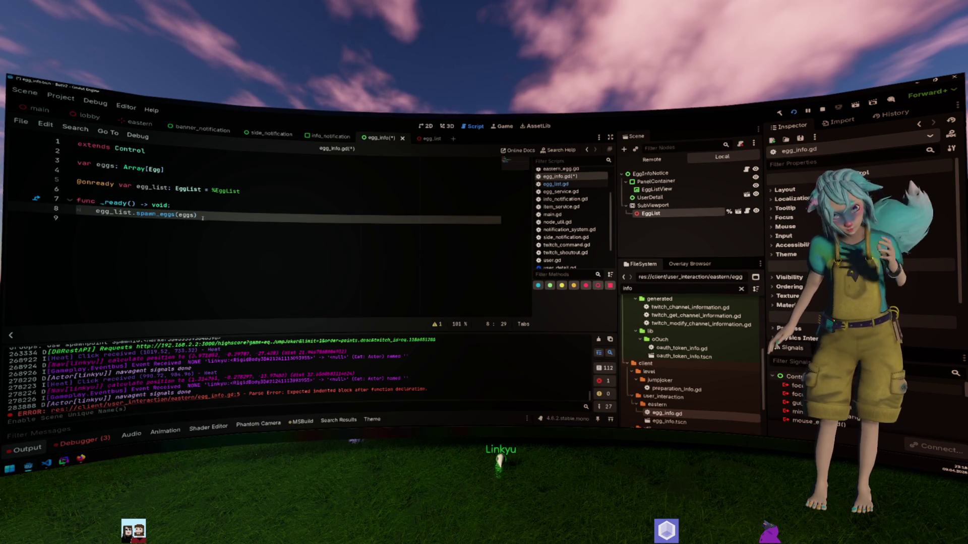
{"action": "left_click", "coordinate": [243, 242]}
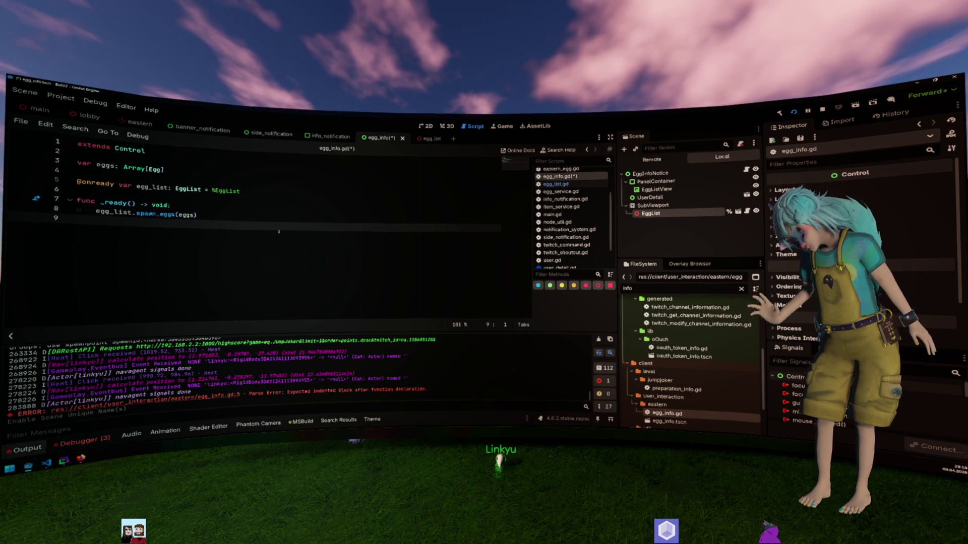
{"action": "key", "text": "Up"}
{"action": "key", "text": "Up"}
{"action": "key", "text": "Up"}
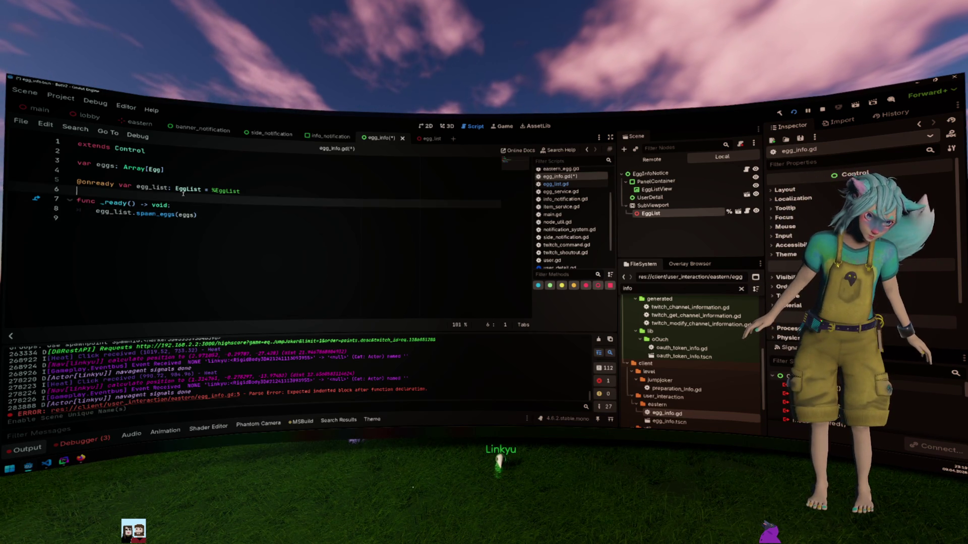
{"action": "key", "text": "Down"}
{"action": "type", "text": "@e"}
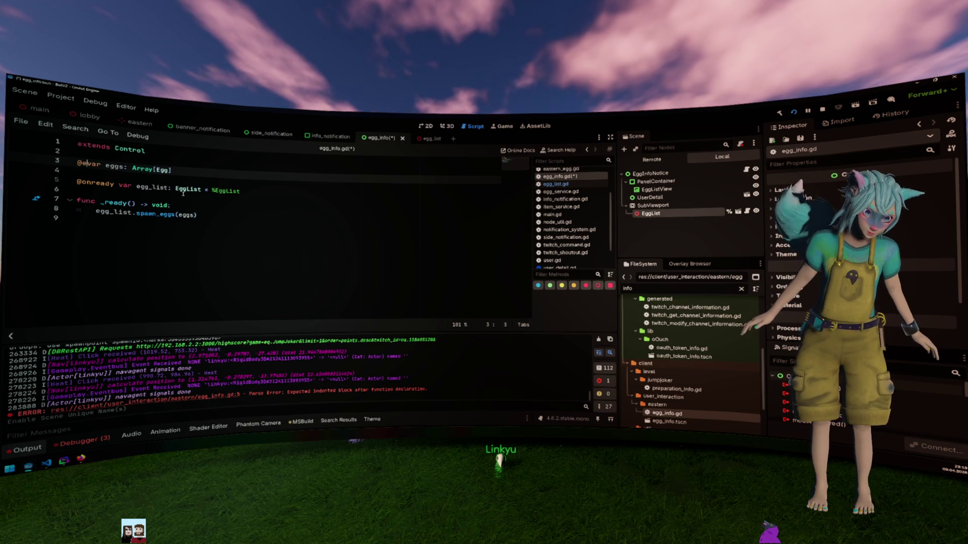
{"action": "key", "text": "ctrl+shift+Return"}
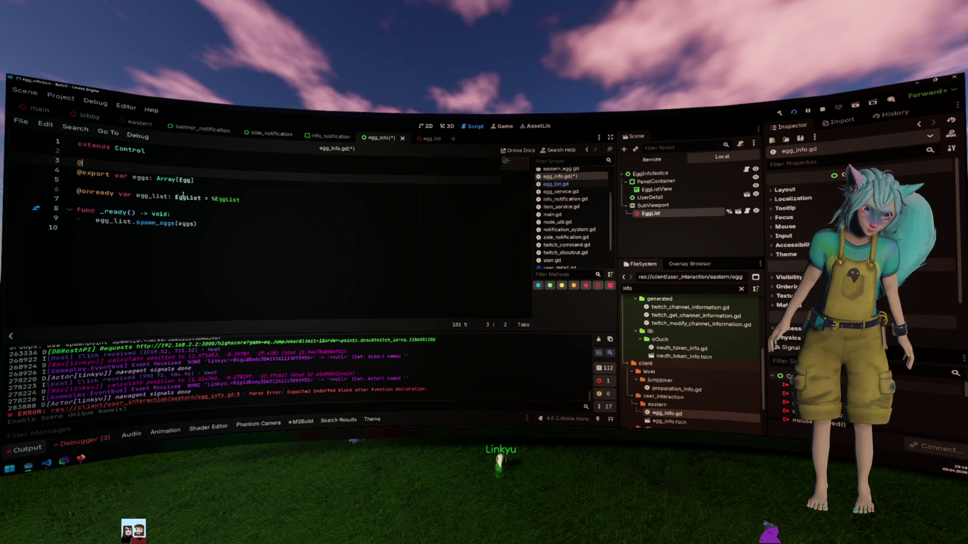
{"action": "type", "text": "t var user: USe"}
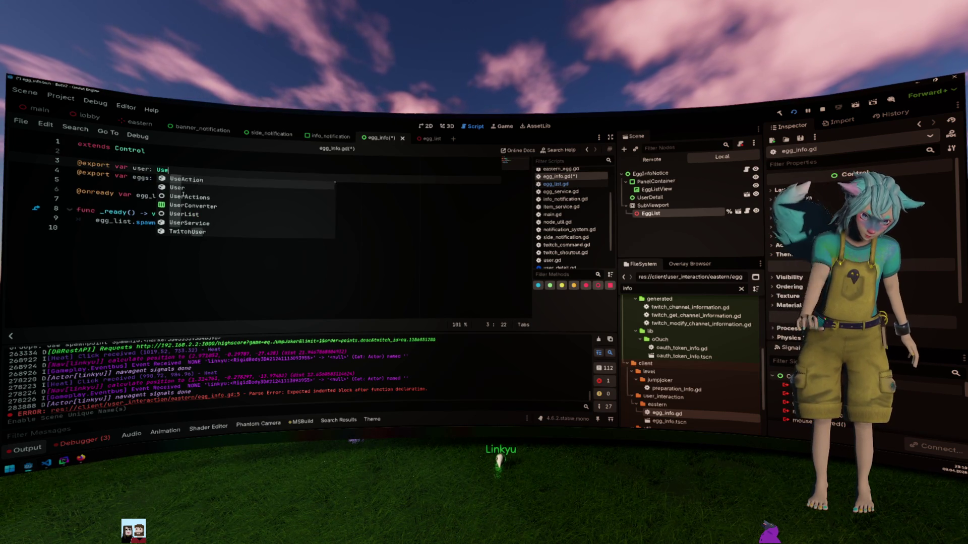
{"action": "key", "text": "Return"}
{"action": "left_click", "coordinate": [663, 198]}
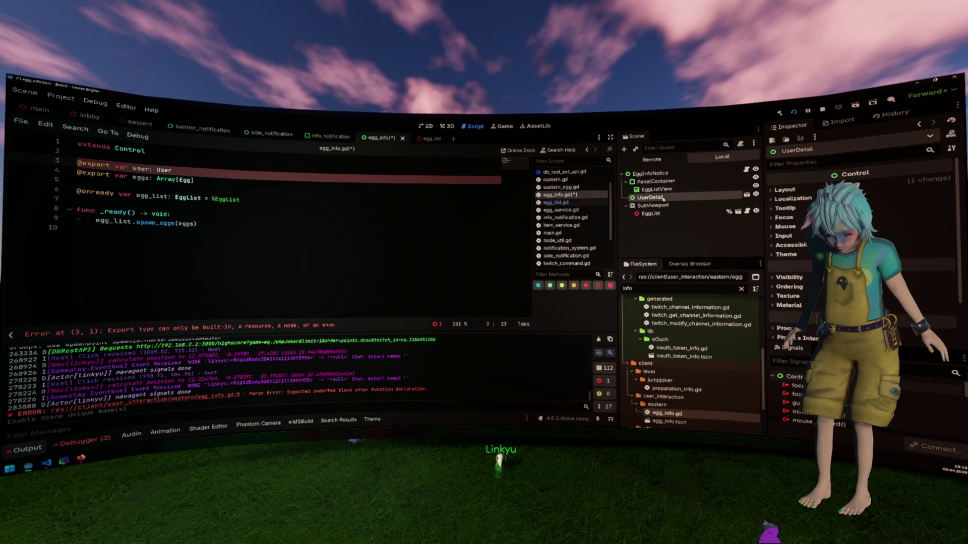
{"action": "right_click", "coordinate": [662, 198]}
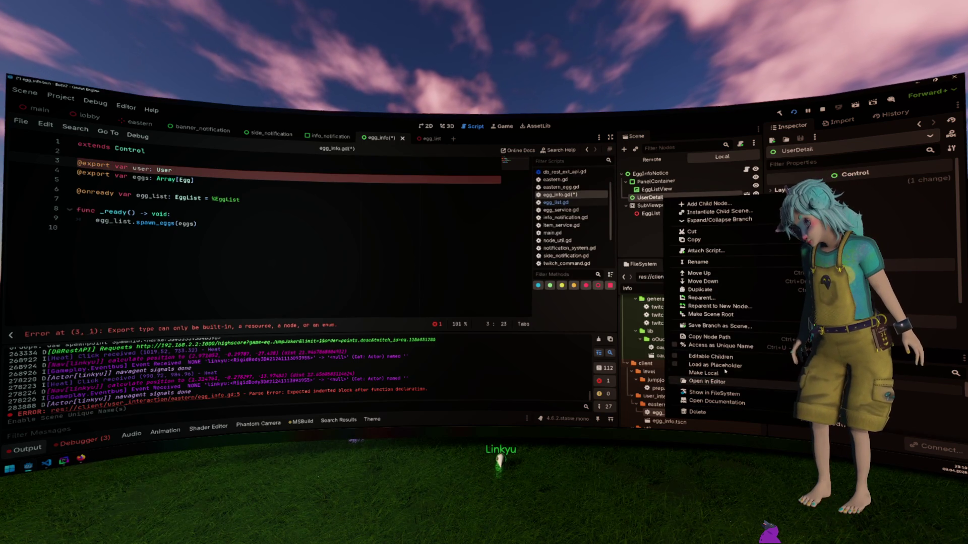
- Make UserDetail a unique-name node and add an onready user_detail reference in egg_info.gd
{"action": "left_click", "coordinate": [730, 348]}
{"action": "mouse_move", "coordinate": [649, 197]}
{"action": "left_mouse_down"}
{"action": "mouse_move", "coordinate": [462, 221]}
{"action": "mouse_move", "coordinate": [193, 224]}
{"action": "mouse_move", "coordinate": [103, 187]}
{"action": "mouse_move", "coordinate": [129, 186]}
{"action": "left_mouse_up"}
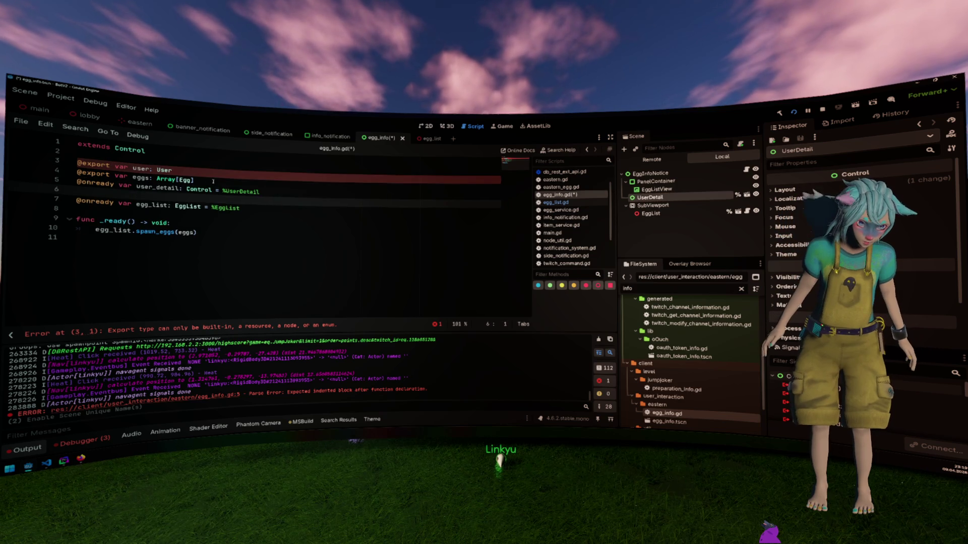
{"action": "left_click", "coordinate": [175, 207]}
{"action": "key", "text": "BackSpace"}
{"action": "left_click", "coordinate": [183, 171]}
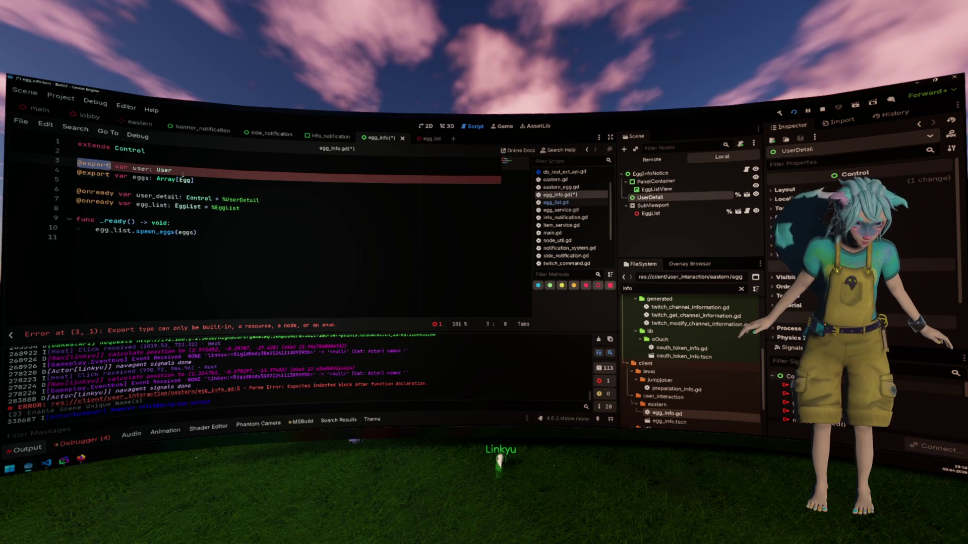
{"action": "key", "text": "Down"}
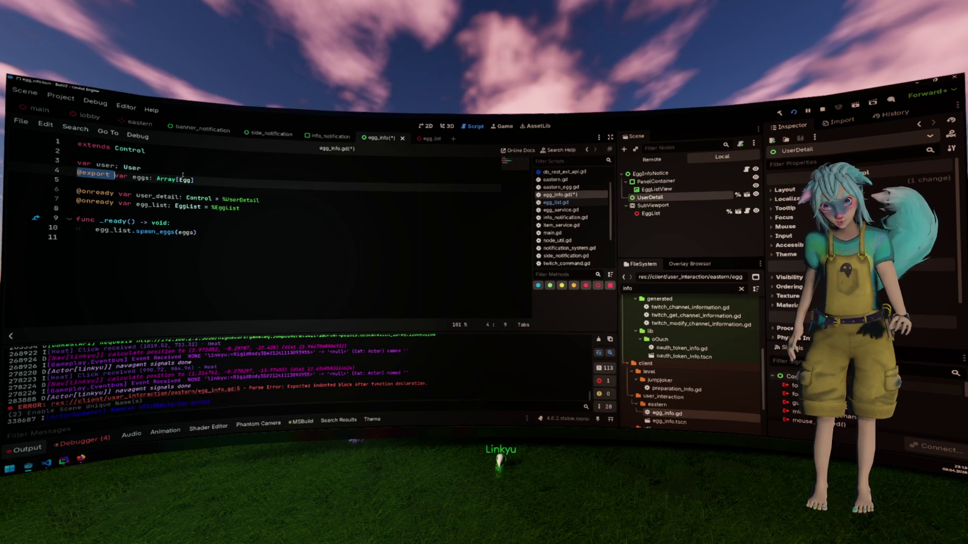
{"action": "key", "text": "BackSpace"}
{"action": "key", "text": "Down"}
{"action": "left_click", "coordinate": [212, 179]}
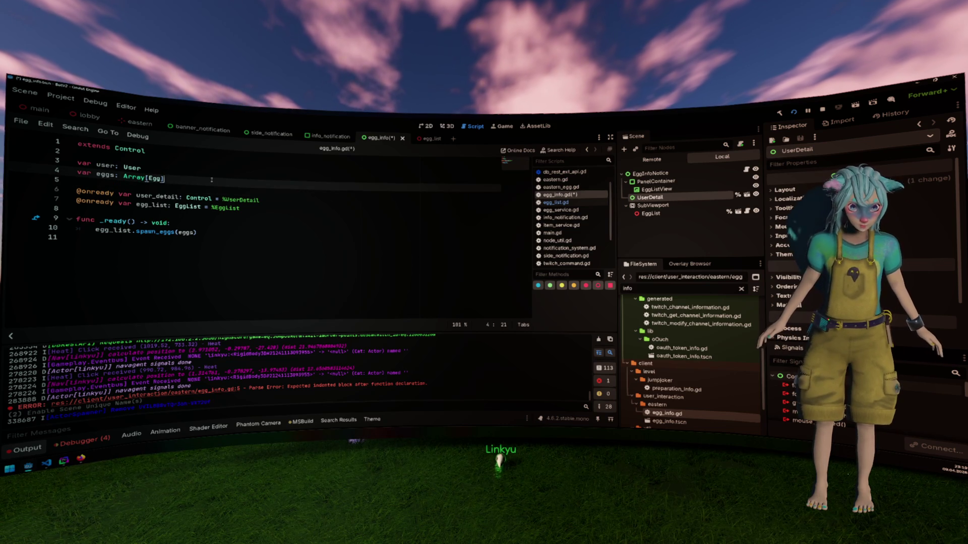
- Start a user_detail. line in _ready, then open the UserDetail scene's user_detail.gd script
{"action": "double_click", "coordinate": [159, 197]}
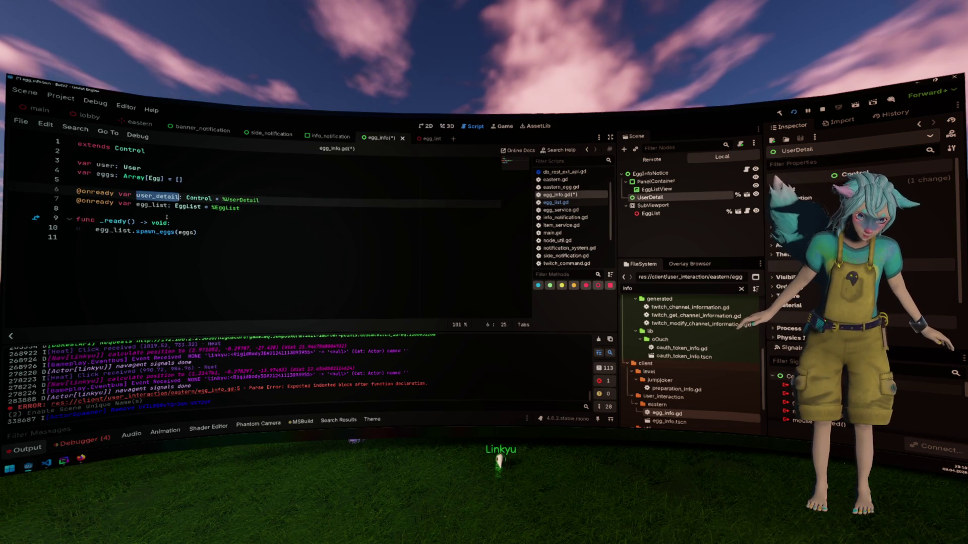
{"action": "left_click", "coordinate": [212, 231]}
{"action": "key", "text": "ctrl+shift+Return"}
{"action": "type", "text": "user_detail."}
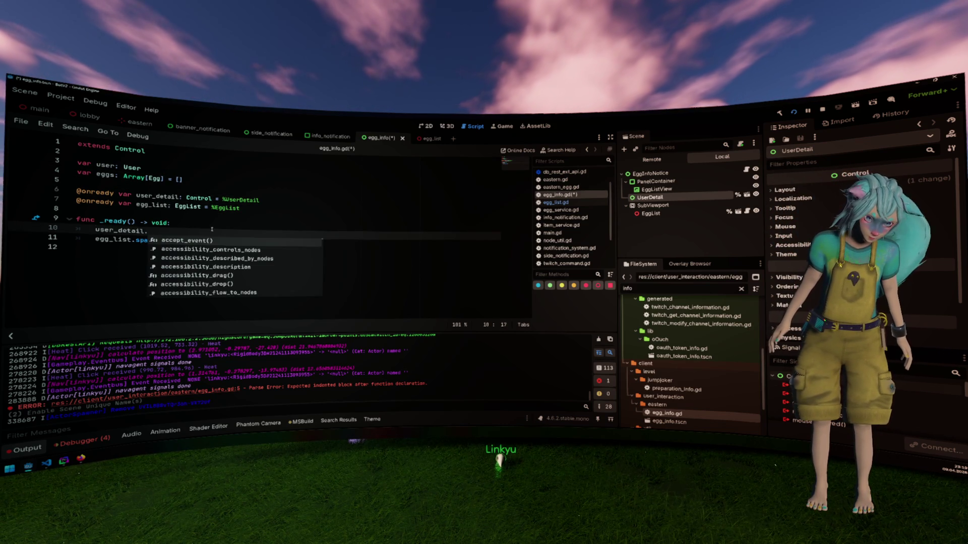
{"action": "key", "text": "Escape"}
{"action": "double_click", "coordinate": [188, 198]}
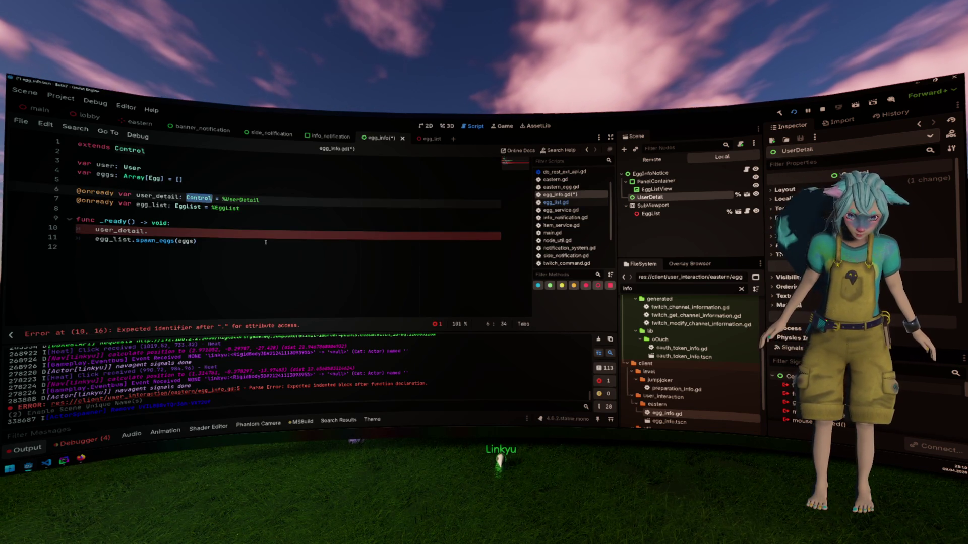
{"action": "left_click", "coordinate": [747, 195]}
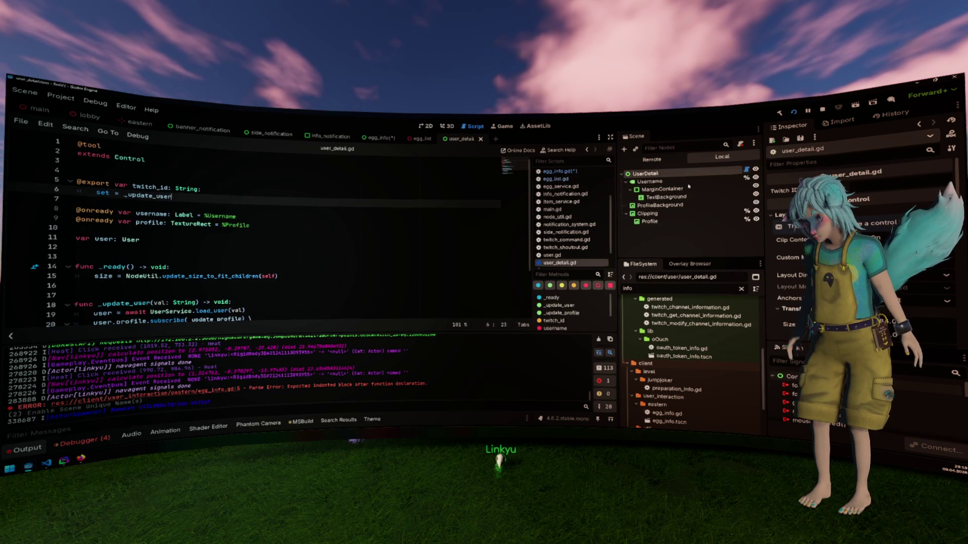
- Declare class_name UserDetail at the top of user_detail.gd, copy the name, and save
{"action": "key", "text": "Up"}
{"action": "key", "text": "Up"}
{"action": "key", "text": "Return"}
{"action": "key", "text": "Return"}
{"action": "key", "text": "Up"}
{"action": "key", "text": "Up"}
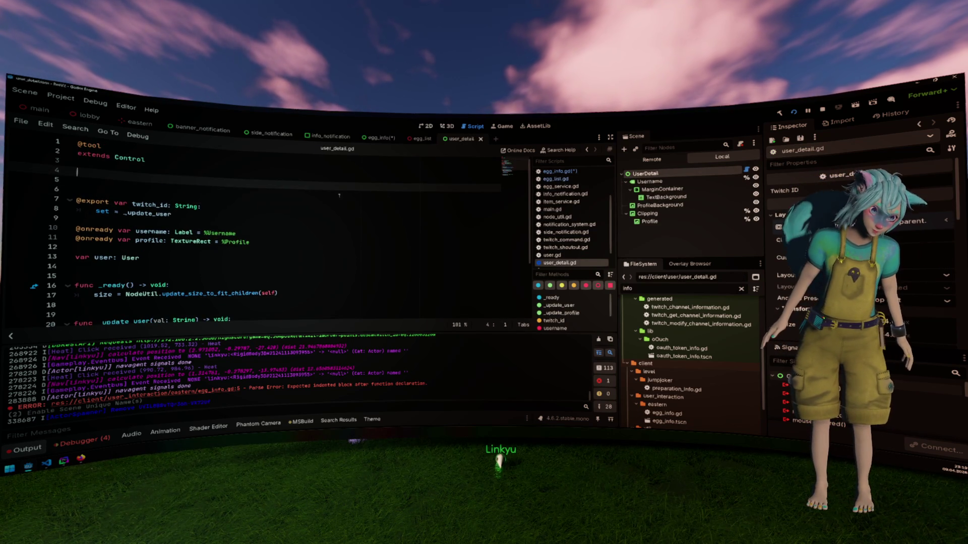
{"action": "type", "text": "s_name UserDetail"}
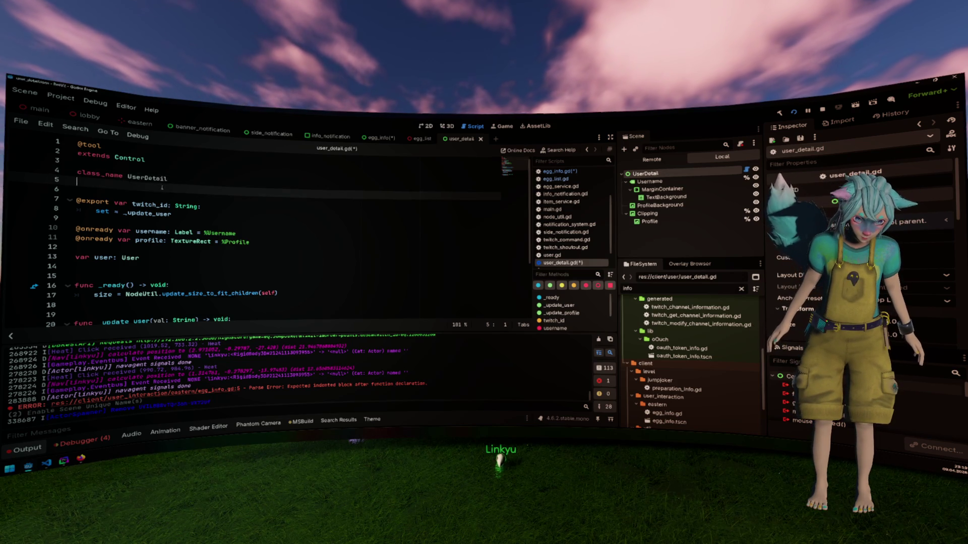
{"action": "double_click", "coordinate": [147, 178]}
{"action": "key", "text": "ctrl+c"}
{"action": "key", "text": "alt+Left"}
{"action": "key", "text": "alt+Right"}
{"action": "key", "text": "ctrl+s"}
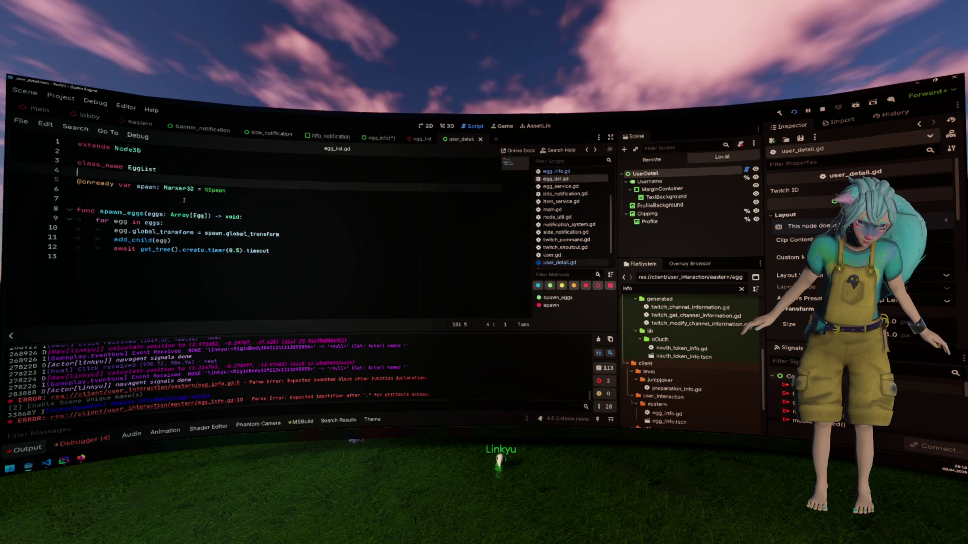
- Change user_detail's type from Control to UserDetail in egg_info.gd
{"action": "key", "text": "alt+Left"}
{"action": "left_click", "coordinate": [225, 186]}
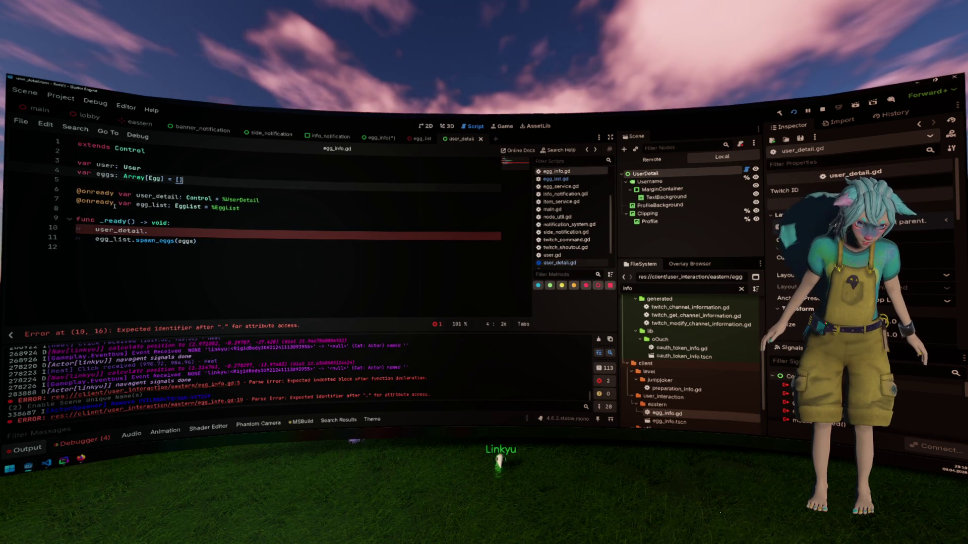
{"action": "double_click", "coordinate": [199, 198]}
{"action": "key", "text": "ctrl+v"}
- Draft a user_detail member assignment from user in egg_info.gd's _ready
{"action": "left_click", "coordinate": [269, 236]}
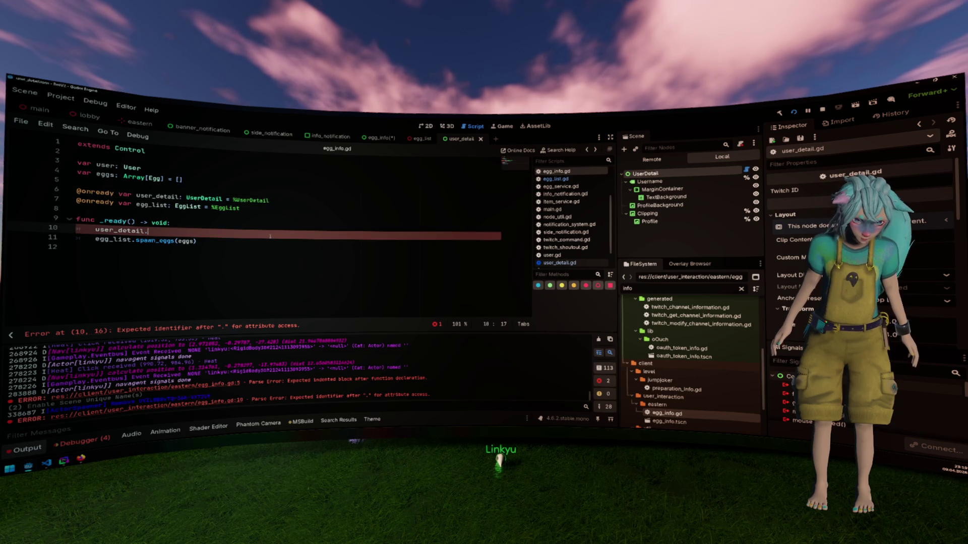
{"action": "key", "text": "ctrl+space"}
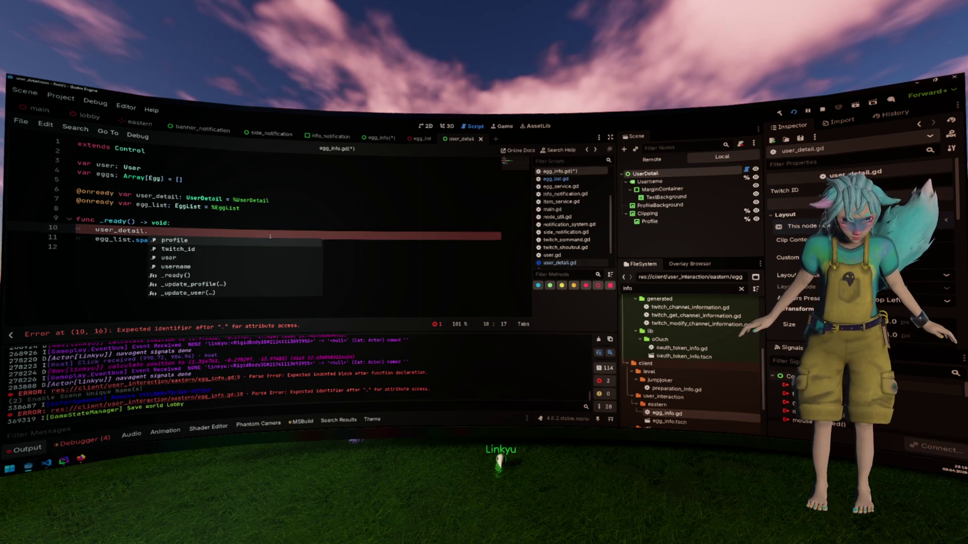
{"action": "key", "text": "Down"}
{"action": "key", "text": "Down"}
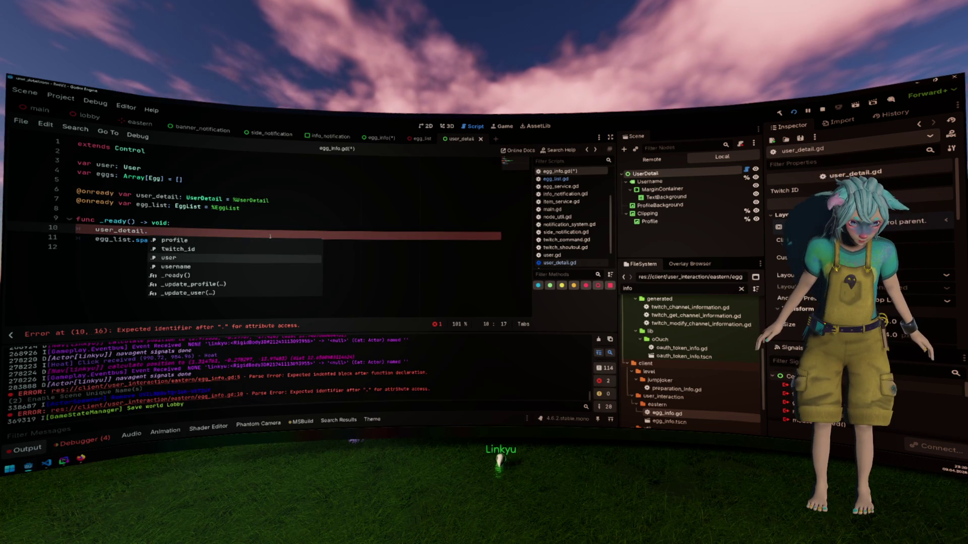
{"action": "key", "text": "Return"}
{"action": "type", "text": "= "}
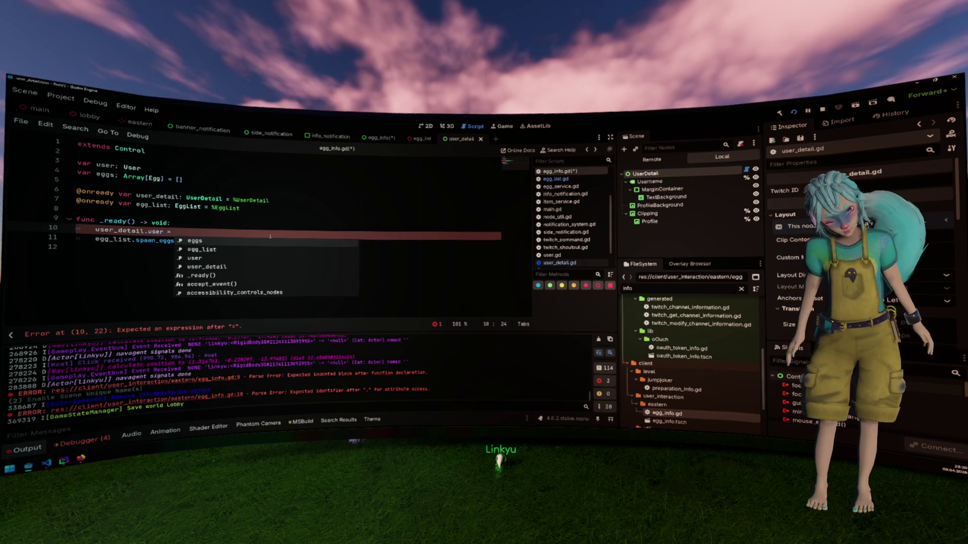
{"action": "type", "text": "user"}
{"action": "key", "text": "Up"}
{"action": "key", "text": "Up"}
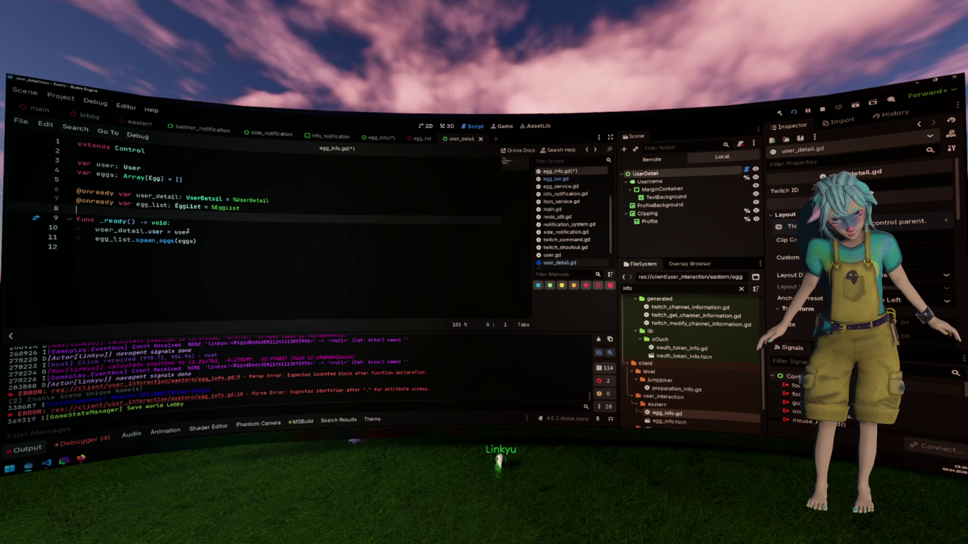
{"action": "left_click", "coordinate": [154, 232], "text": "ctrl"}
{"action": "key", "text": "End"}
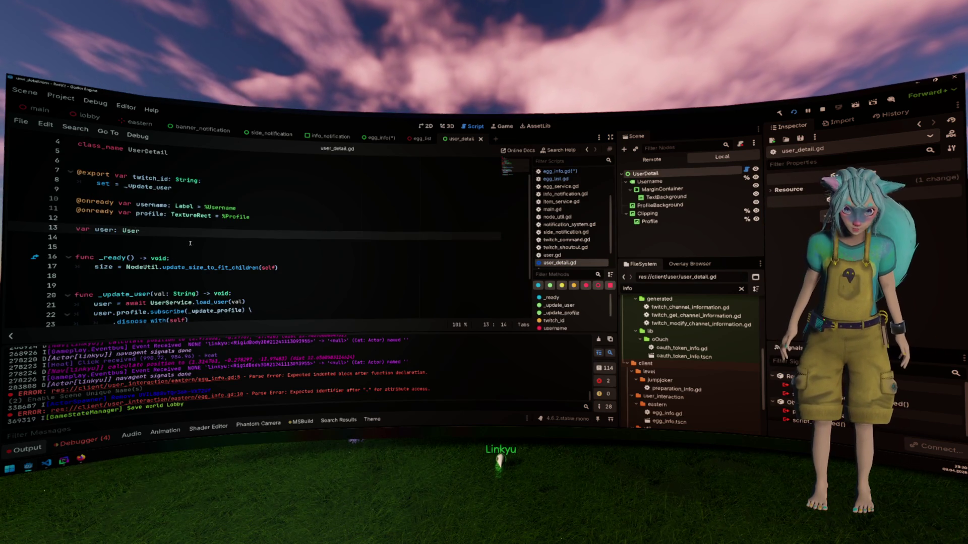
- Correct the line to user_detail.twitch_id = user.id and save egg_info.gd
{"action": "scroll", "coordinate": [190, 243], "scroll_direction": "up", "scroll_amount": 2}
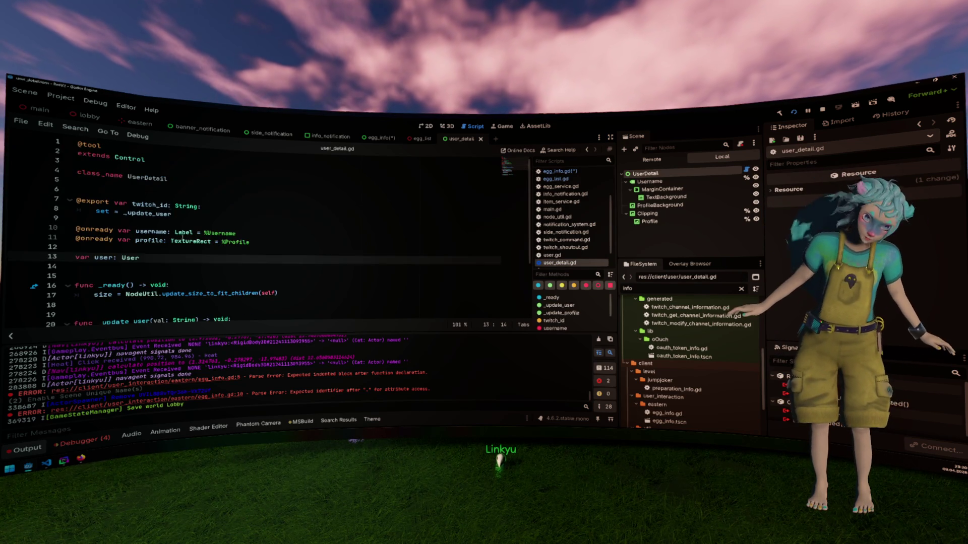
{"action": "left_click", "coordinate": [153, 204]}
{"action": "double_click", "coordinate": [153, 204]}
{"action": "key", "text": "ctrl+c"}
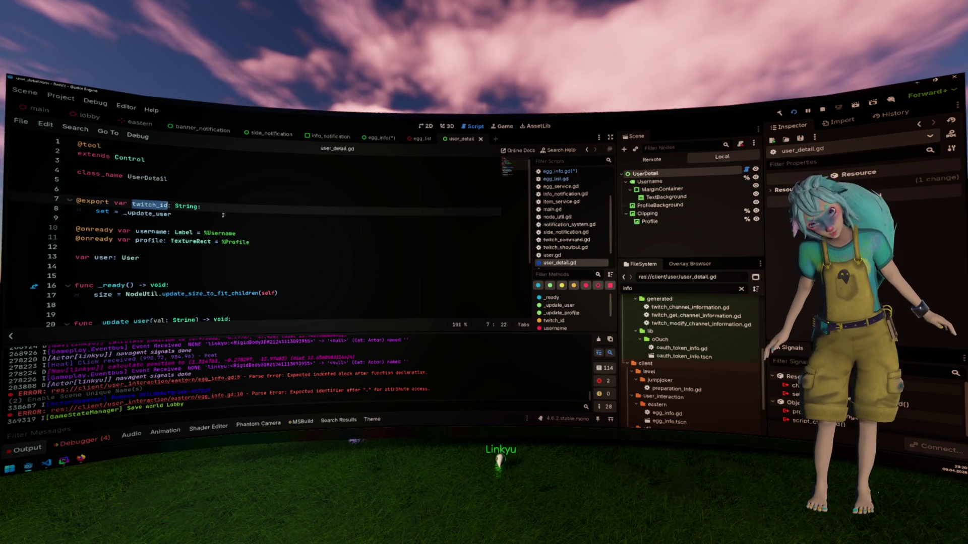
{"action": "scroll", "coordinate": [153, 232], "scroll_direction": "down", "scroll_amount": 3}
{"action": "left_click", "coordinate": [172, 395]}
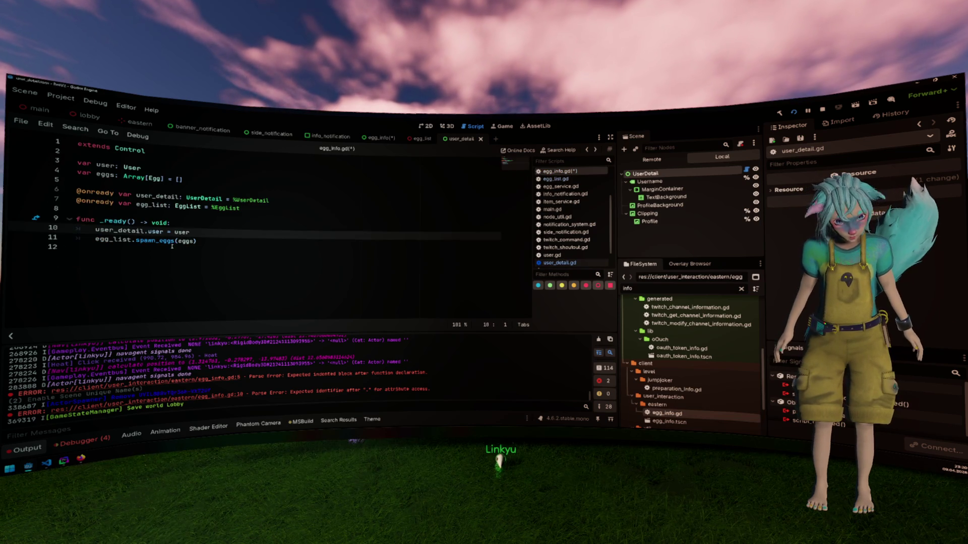
{"action": "key", "text": "ctrl+v"}
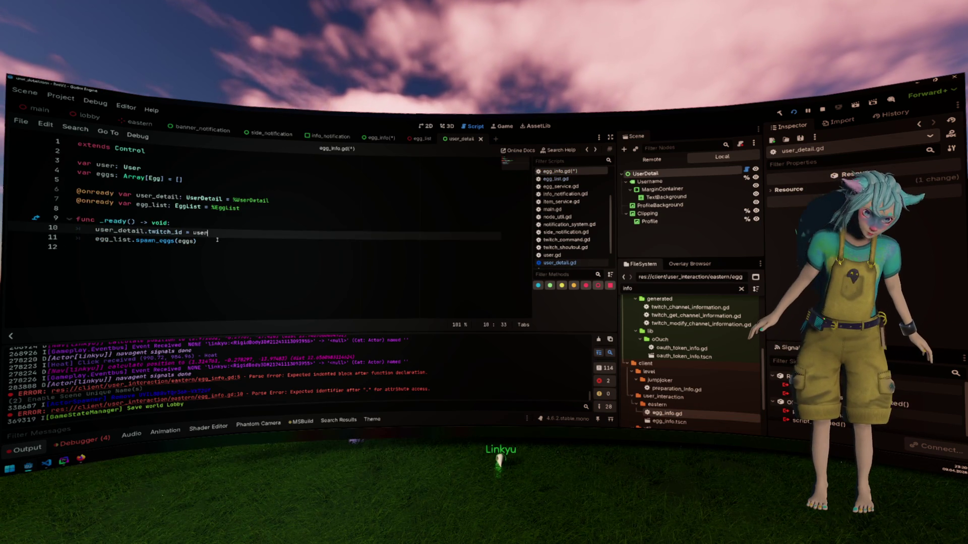
{"action": "type", "text": ".id"}
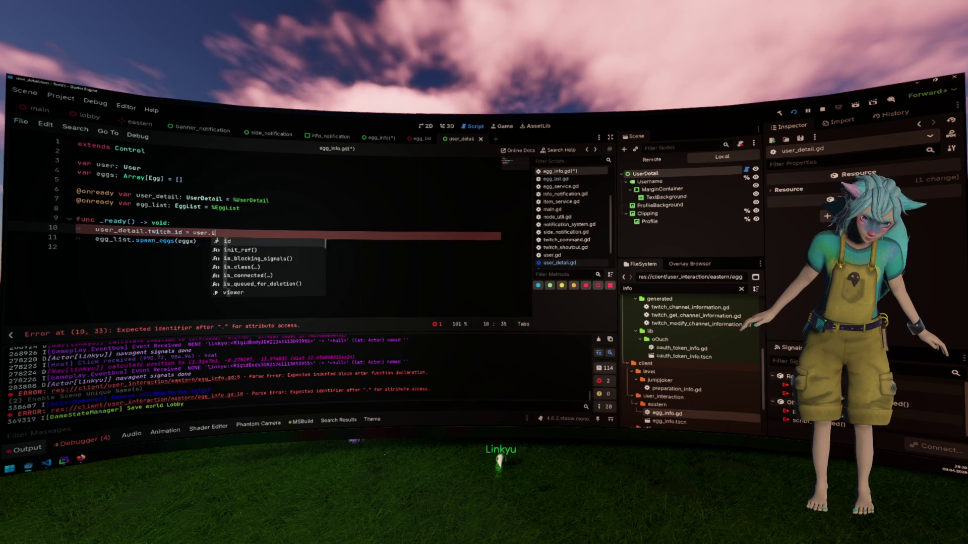
{"action": "key", "text": "ctrl+s"}
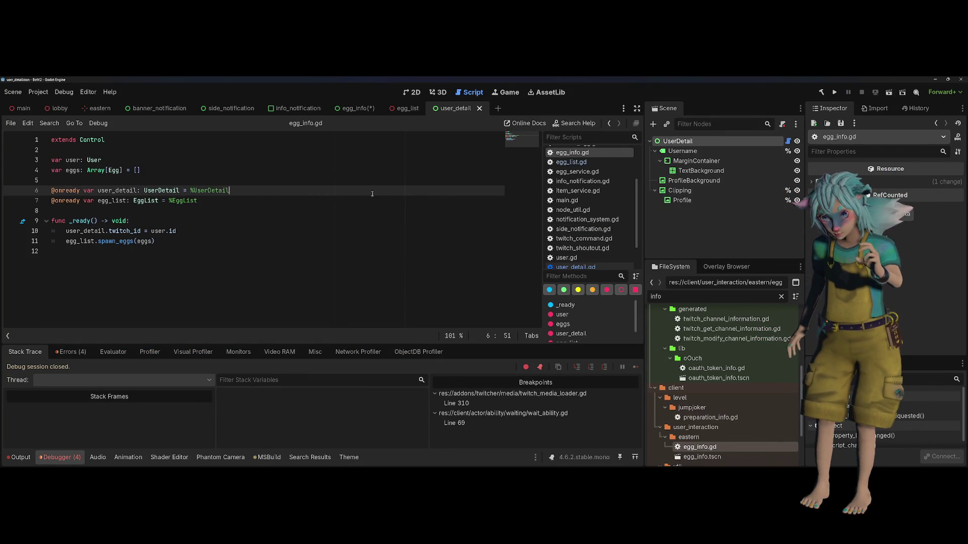
- Inspect the EggInfoNotice root node in the egg_info scene, then clear the selection
{"action": "left_click", "coordinate": [354, 108]}
{"action": "left_click", "coordinate": [705, 142]}
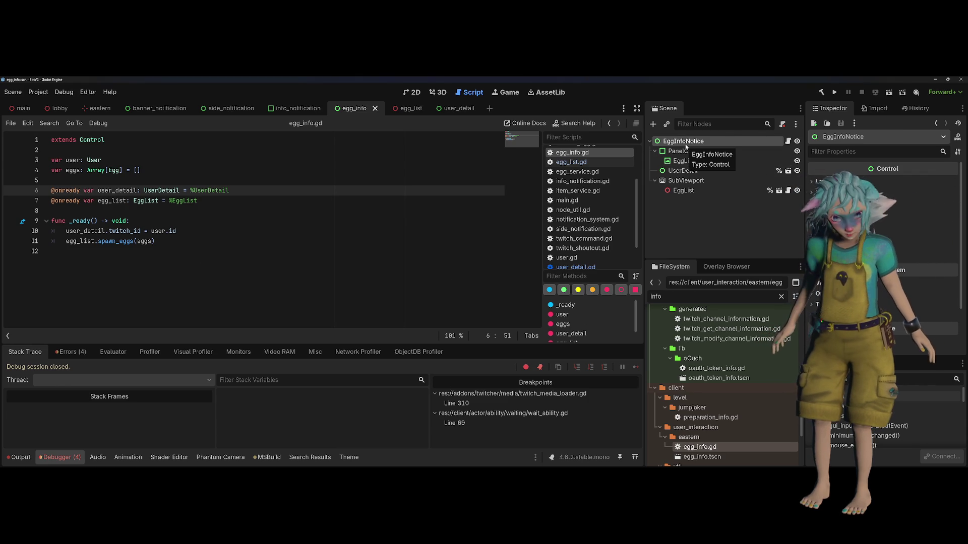
{"action": "right_click", "coordinate": [686, 146]}
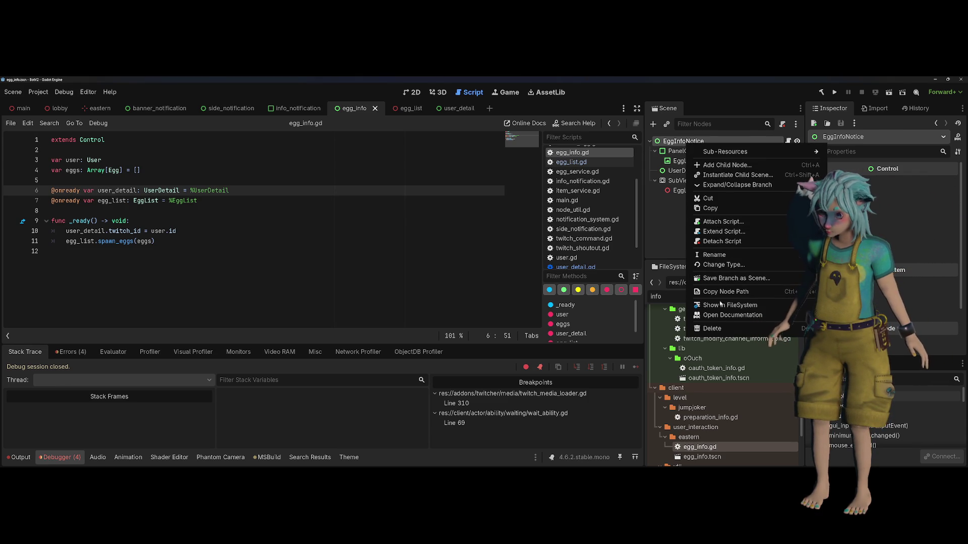
{"action": "left_click", "coordinate": [472, 266]}
{"action": "left_click", "coordinate": [699, 223]}
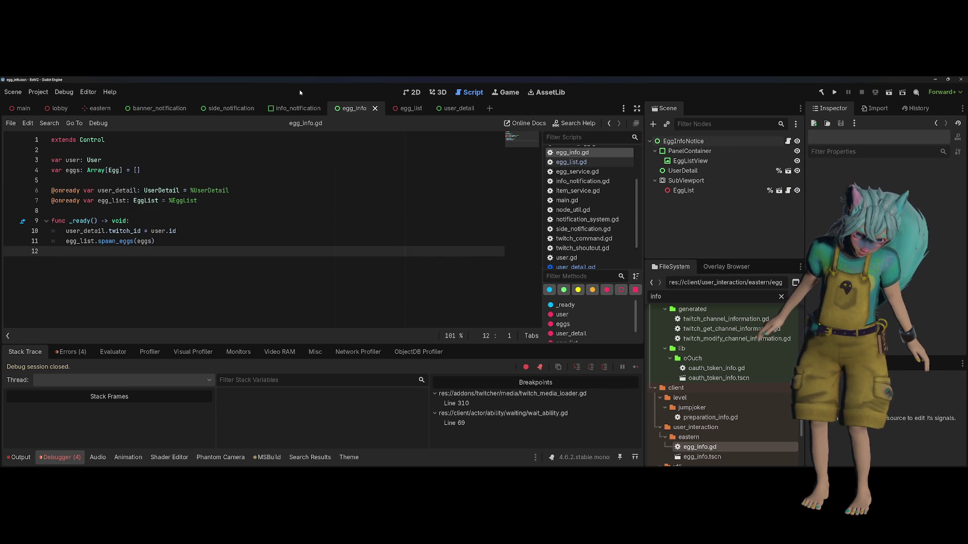
- Open the side_notification scene, deselect InfoNotification, and filter FileSystem for 'egg'
{"action": "left_click", "coordinate": [96, 108]}
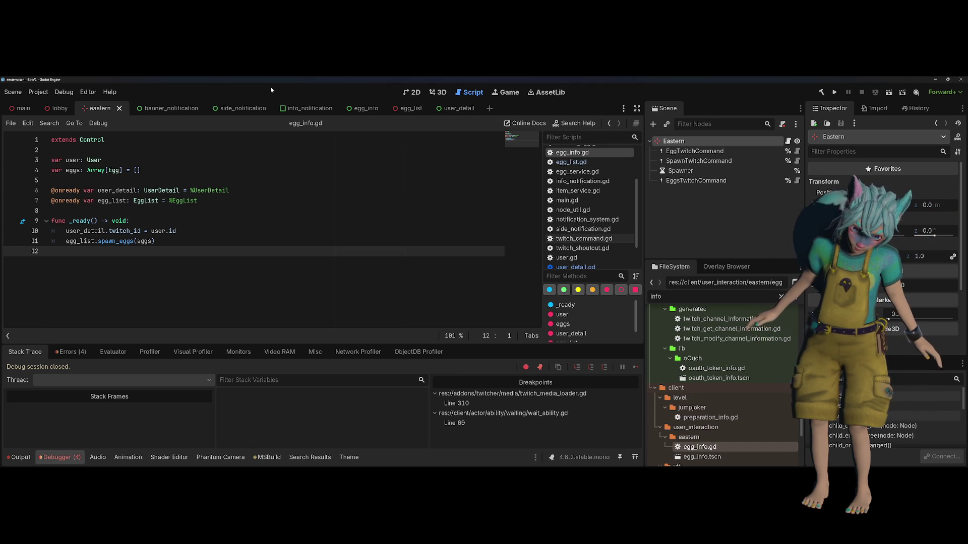
{"action": "left_click", "coordinate": [267, 108]}
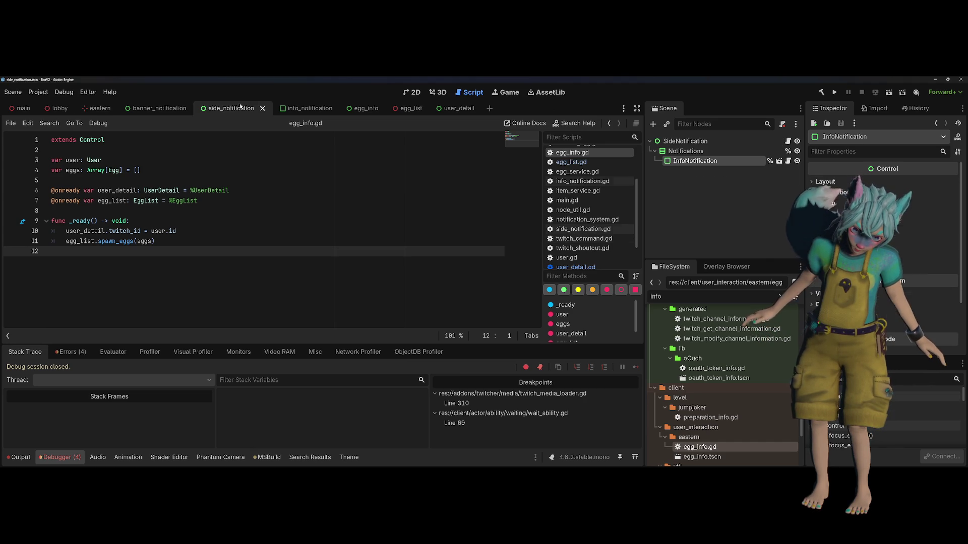
{"action": "left_click", "coordinate": [702, 174]}
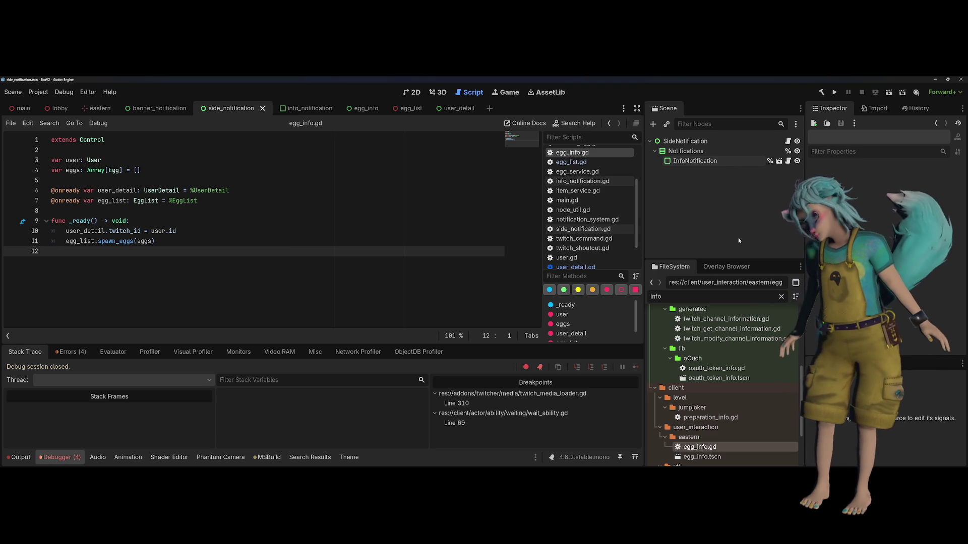
{"action": "scroll", "coordinate": [750, 349], "scroll_direction": "down", "scroll_amount": 2}
{"action": "key", "text": "ctrl+a"}
{"action": "type", "text": "egg"}
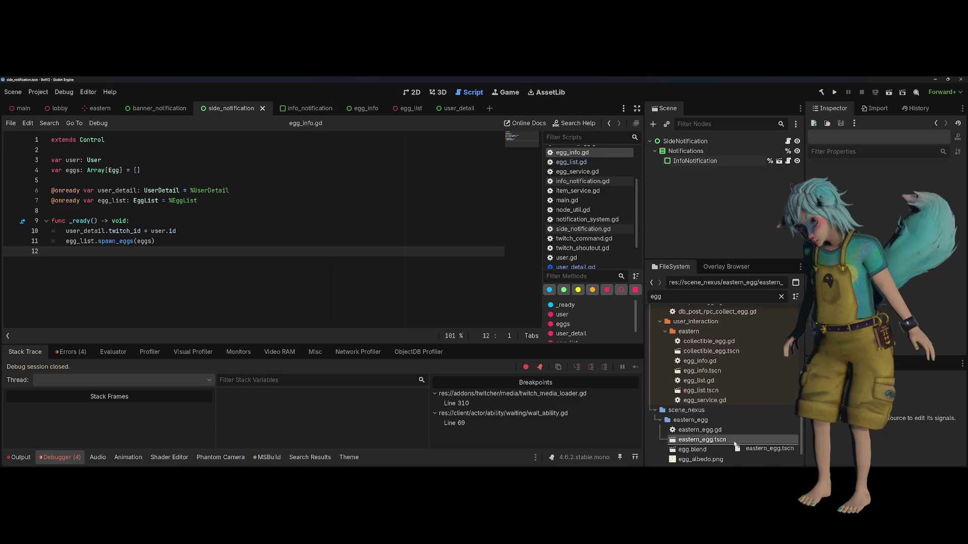
{"action": "scroll", "coordinate": [720, 372], "scroll_direction": "down", "scroll_amount": 2}
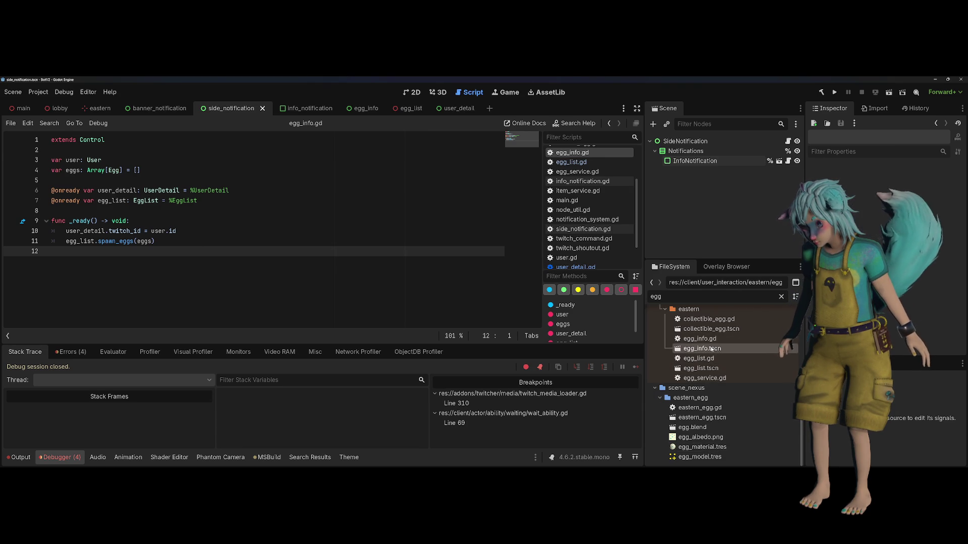
{"action": "left_click_drag", "start_coordinate": [702, 349], "coordinate": [683, 170]}
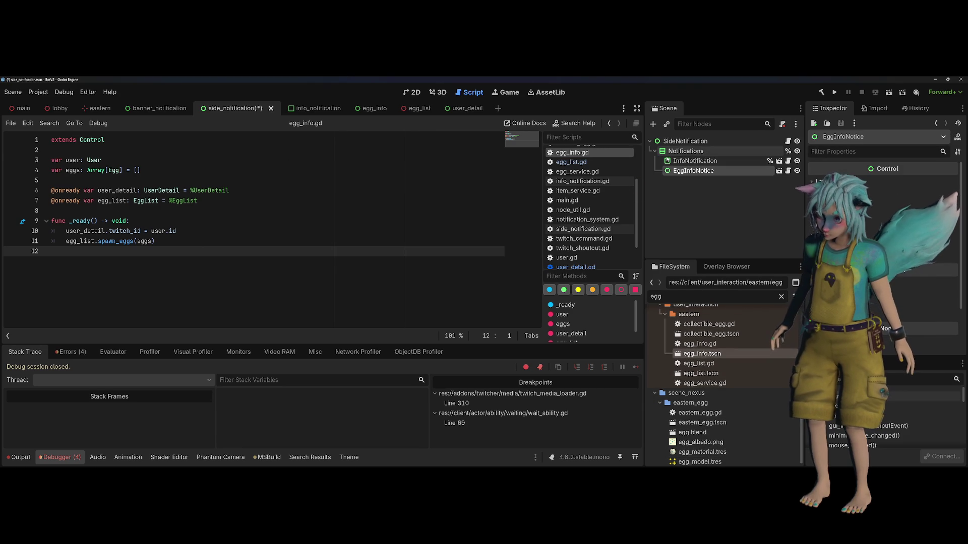
{"action": "left_click", "coordinate": [438, 95]}
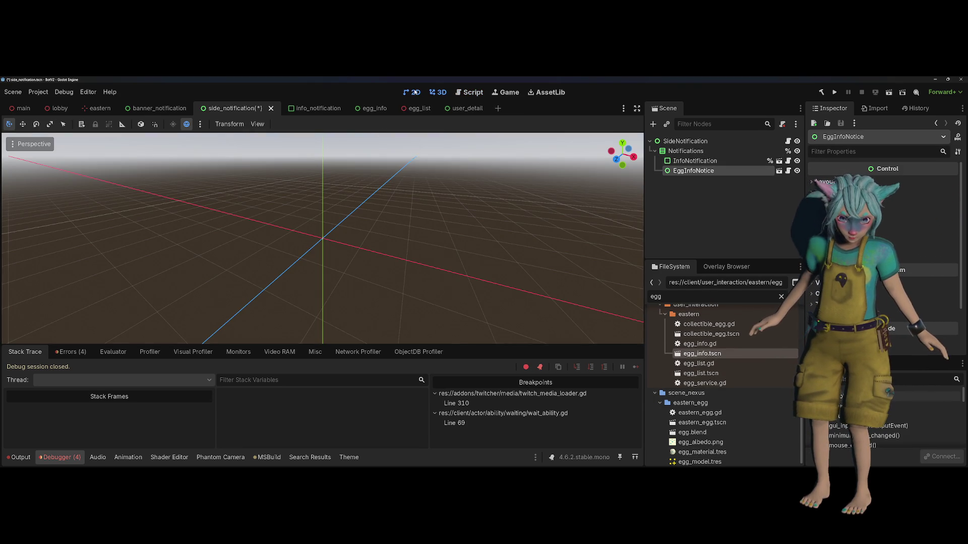
{"action": "left_click", "coordinate": [414, 93]}
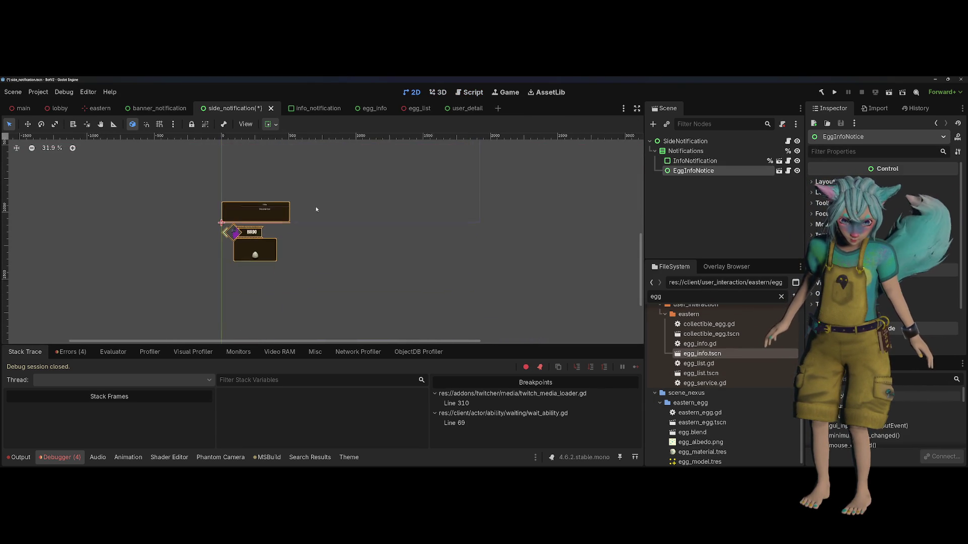
{"action": "scroll", "coordinate": [316, 209], "scroll_direction": "up", "scroll_amount": 3}
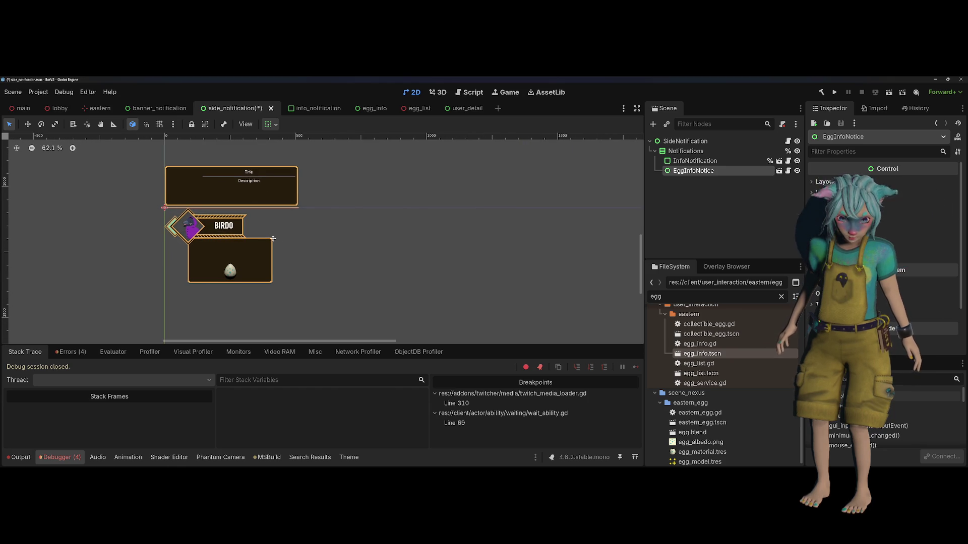
{"action": "scroll", "coordinate": [273, 238], "scroll_direction": "up", "scroll_amount": 3}
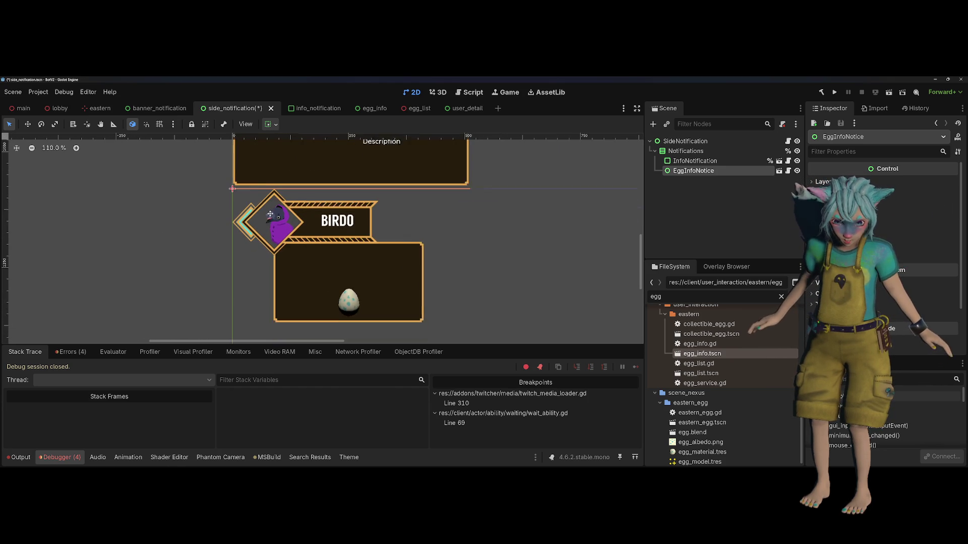
{"action": "scroll", "coordinate": [251, 179], "scroll_direction": "down", "scroll_amount": 2}
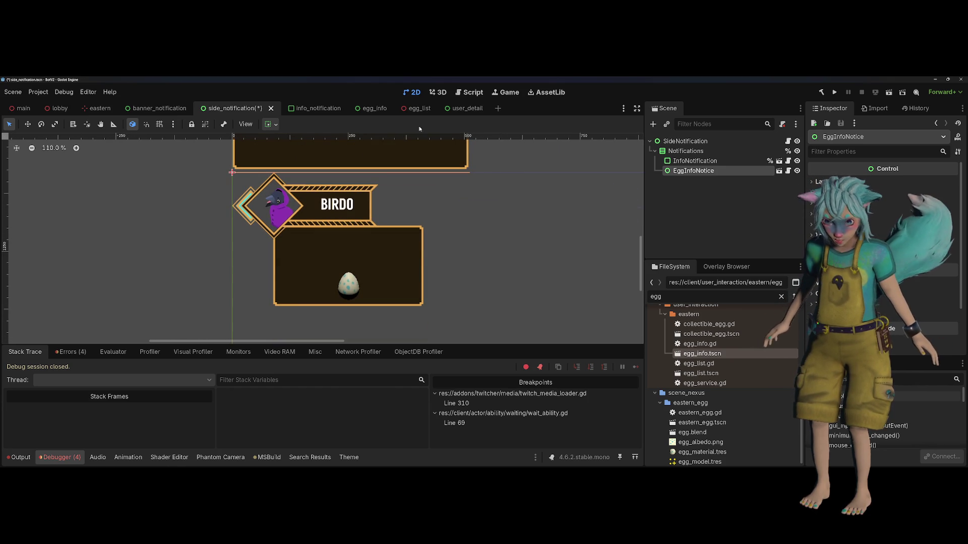
- Anchor the egg_info root Top Left and stretch it to wrap the egg panel
{"action": "left_click", "coordinate": [373, 109]}
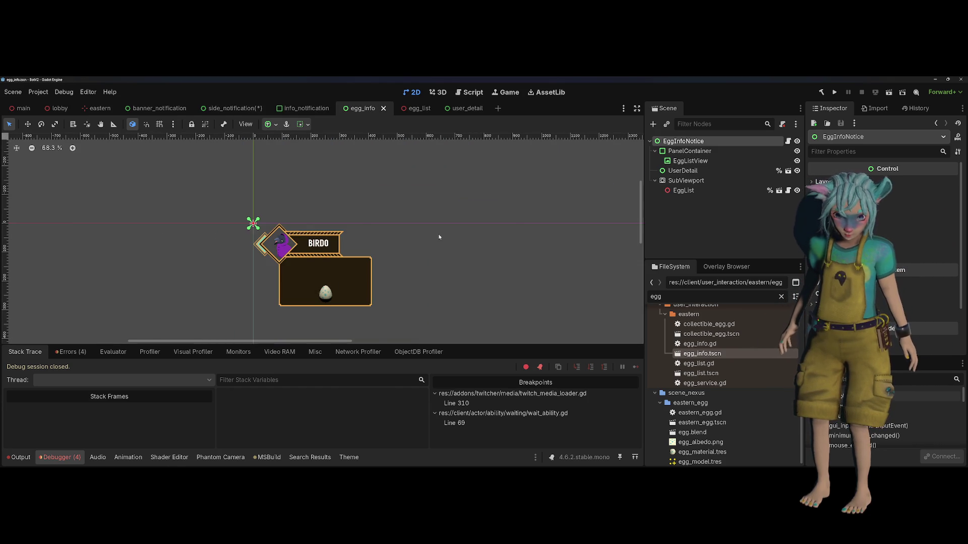
{"action": "left_click", "coordinate": [847, 182]}
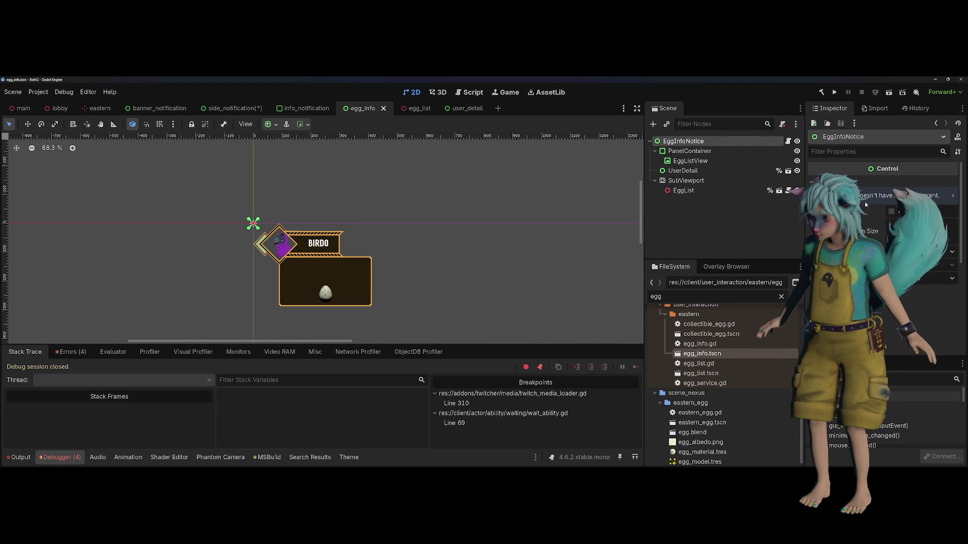
{"action": "left_click", "coordinate": [892, 211]}
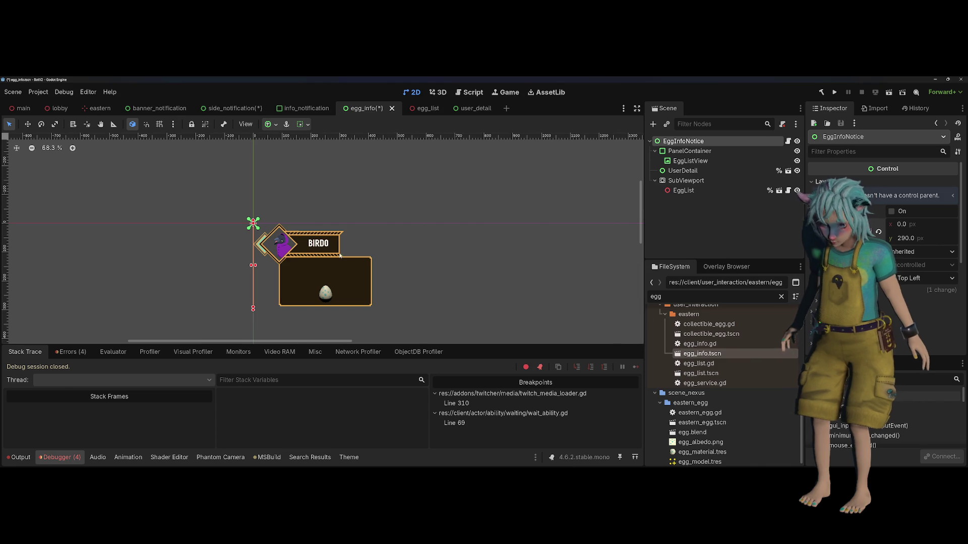
{"action": "left_click_drag", "start_coordinate": [254, 266], "coordinate": [375, 268]}
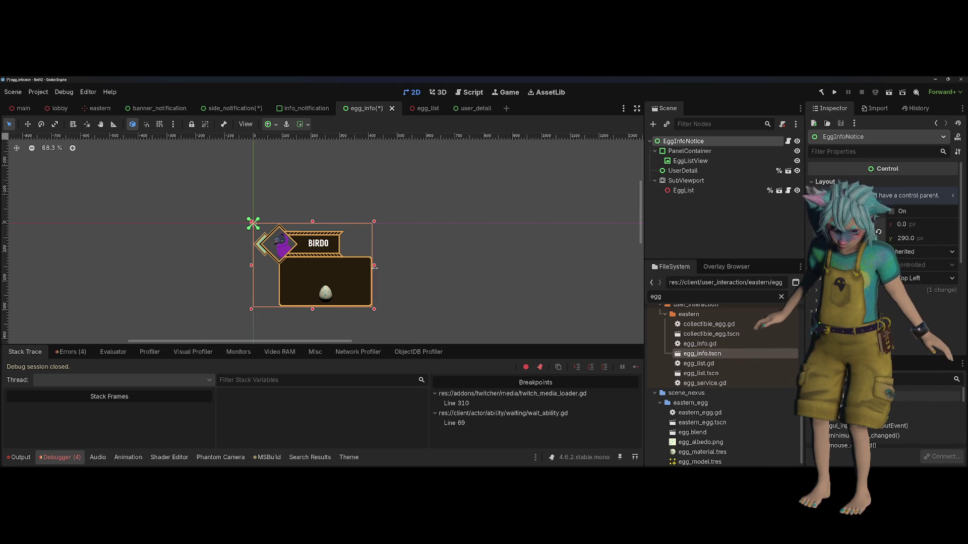
{"action": "scroll", "coordinate": [329, 302], "scroll_direction": "up", "scroll_amount": 8}
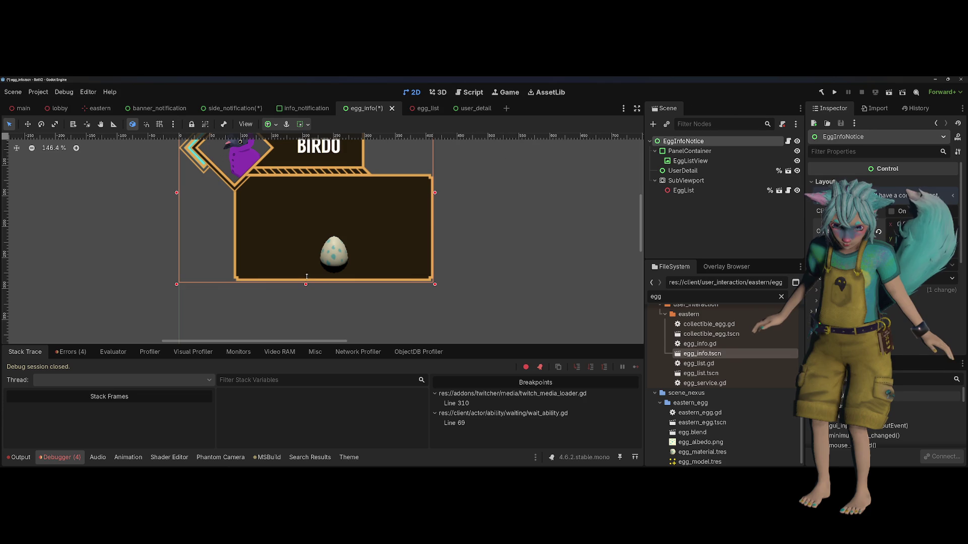
{"action": "left_click_drag", "start_coordinate": [366, 247], "coordinate": [368, 279]}
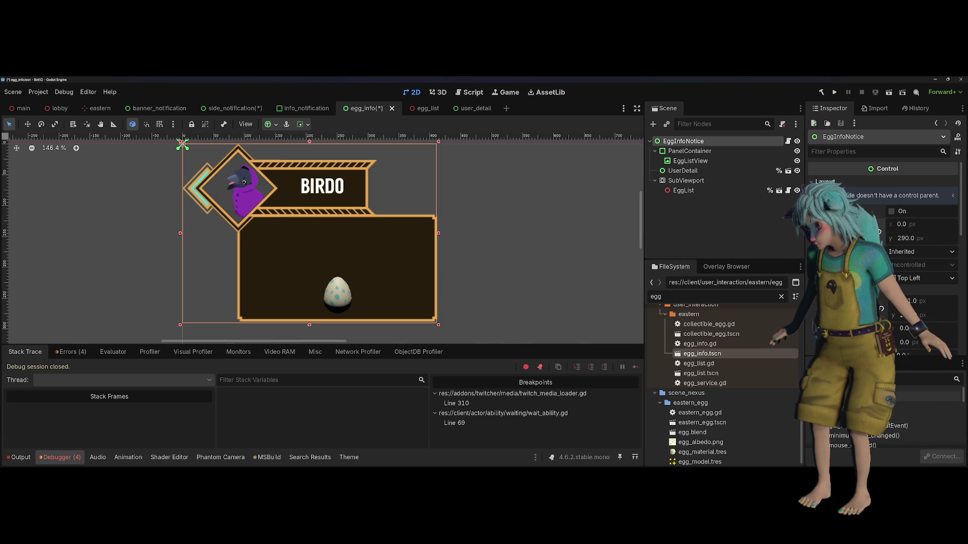
{"action": "scroll", "coordinate": [925, 237], "scroll_direction": "down", "scroll_amount": 1}
- Set the root's Size X to 415, save egg_info, and return to side_notification
{"action": "left_click", "coordinate": [930, 278]}
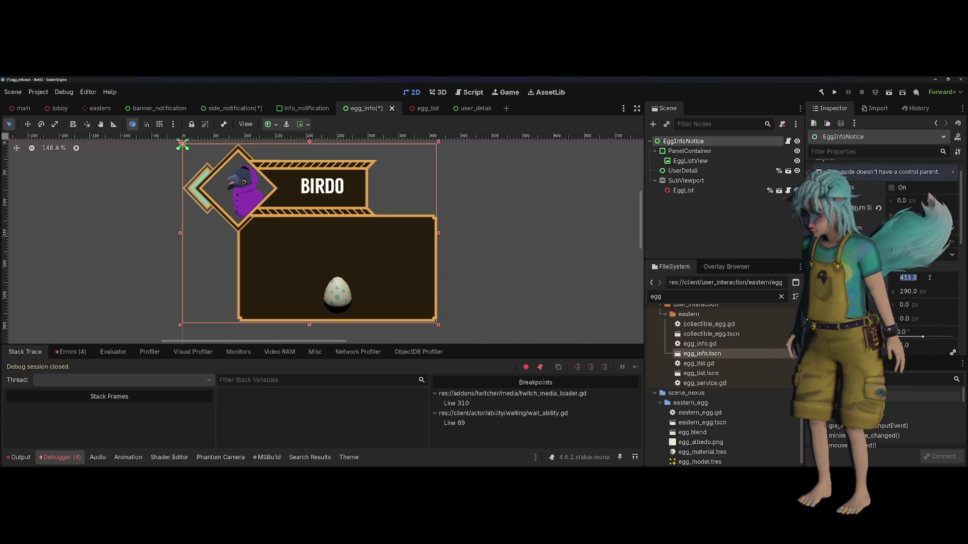
{"action": "type", "text": "115"}
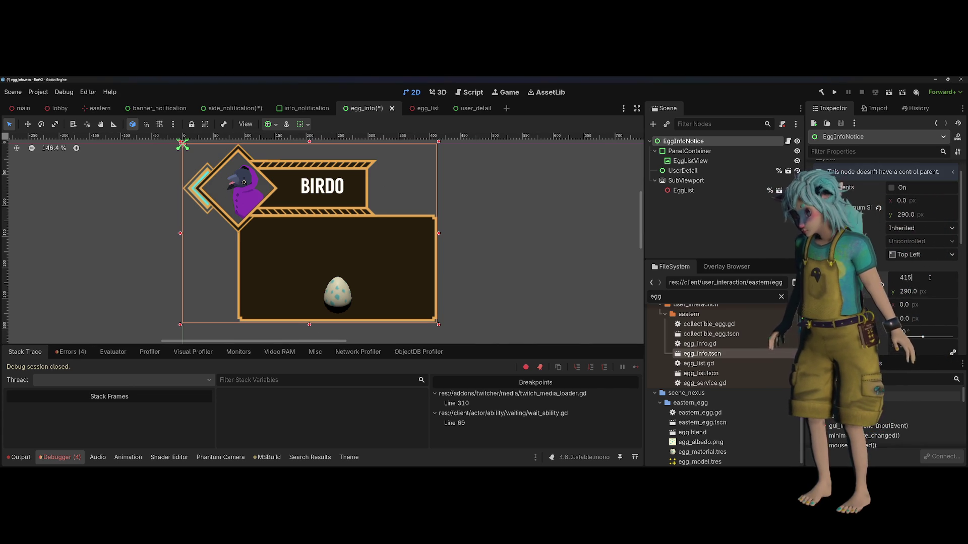
{"action": "key", "text": "Return"}
{"action": "scroll", "coordinate": [930, 278], "scroll_direction": "up", "scroll_amount": 1}
{"action": "left_click", "coordinate": [907, 301]}
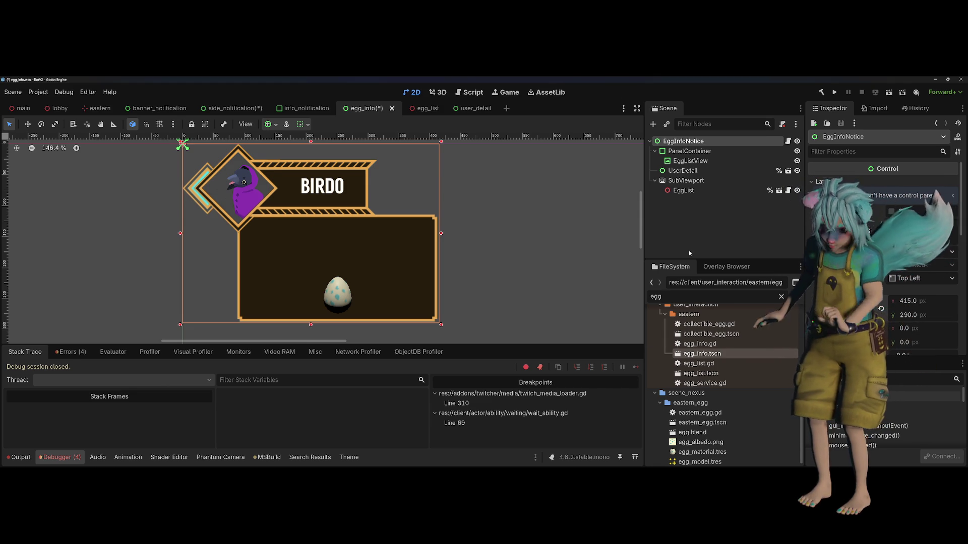
{"action": "key", "text": "ctrl+s"}
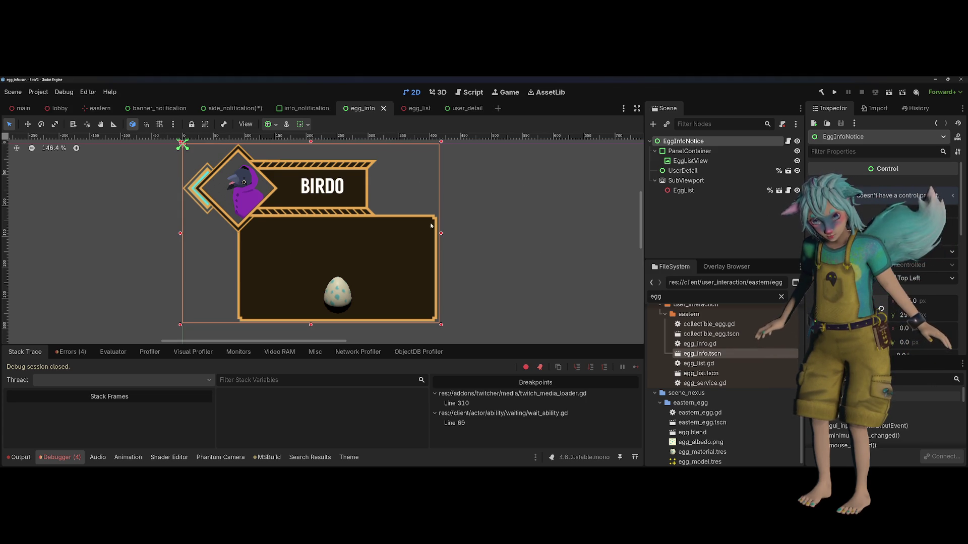
{"action": "scroll", "coordinate": [456, 222], "scroll_direction": "down", "scroll_amount": 2}
{"action": "scroll", "coordinate": [461, 239], "scroll_direction": "down", "scroll_amount": 1}
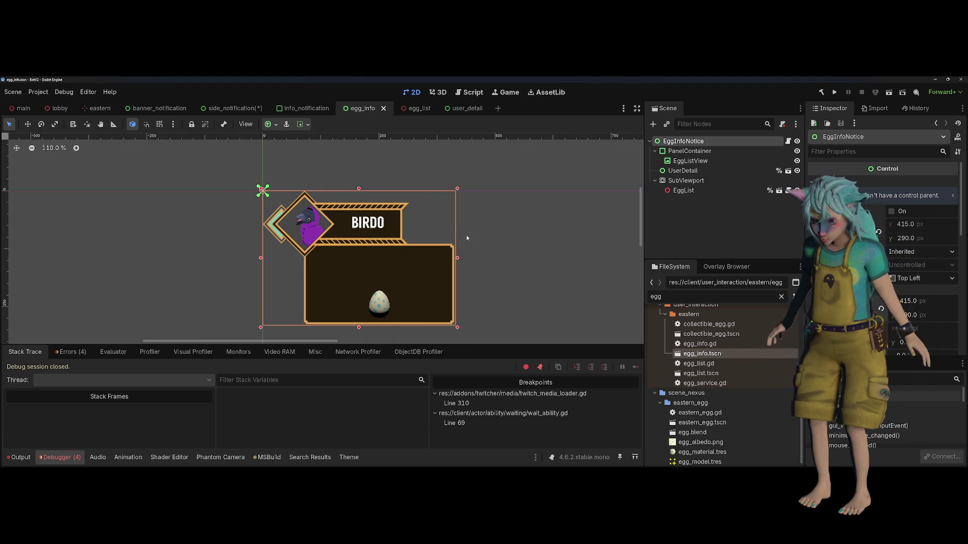
{"action": "left_click", "coordinate": [233, 108]}
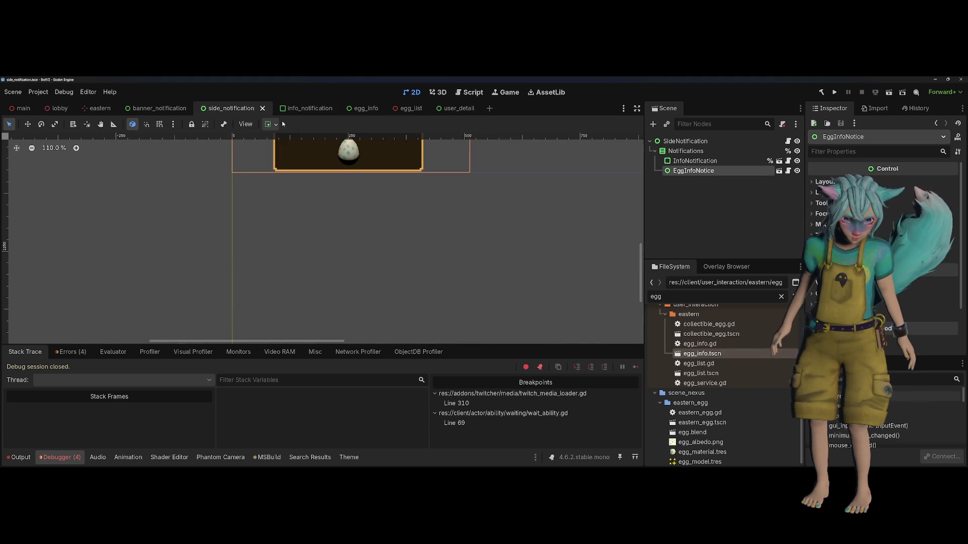
- Save side_notification, set EggInfoNotice to Load as Placeholder, and open side_notification.gd
{"action": "scroll", "coordinate": [357, 200], "scroll_direction": "down", "scroll_amount": 6}
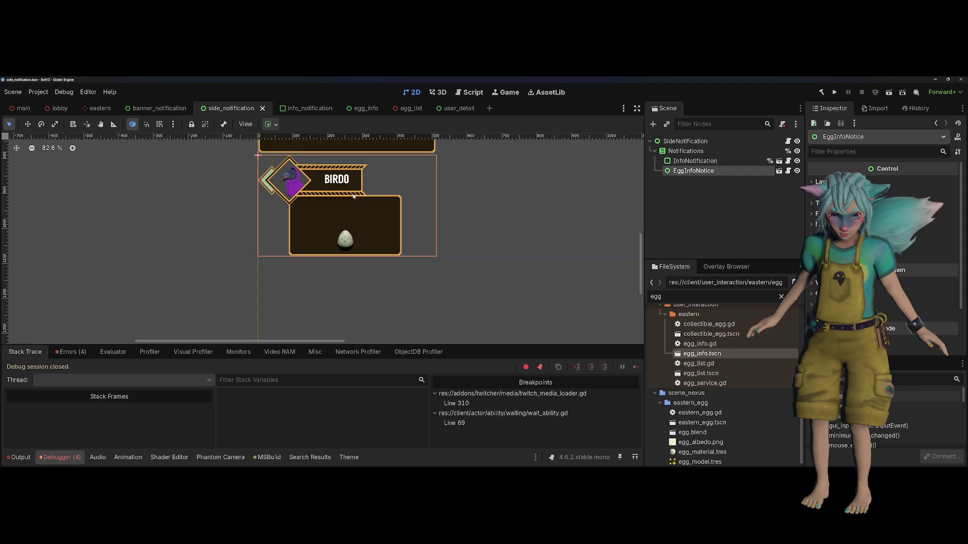
{"action": "key", "text": "ctrl+s"}
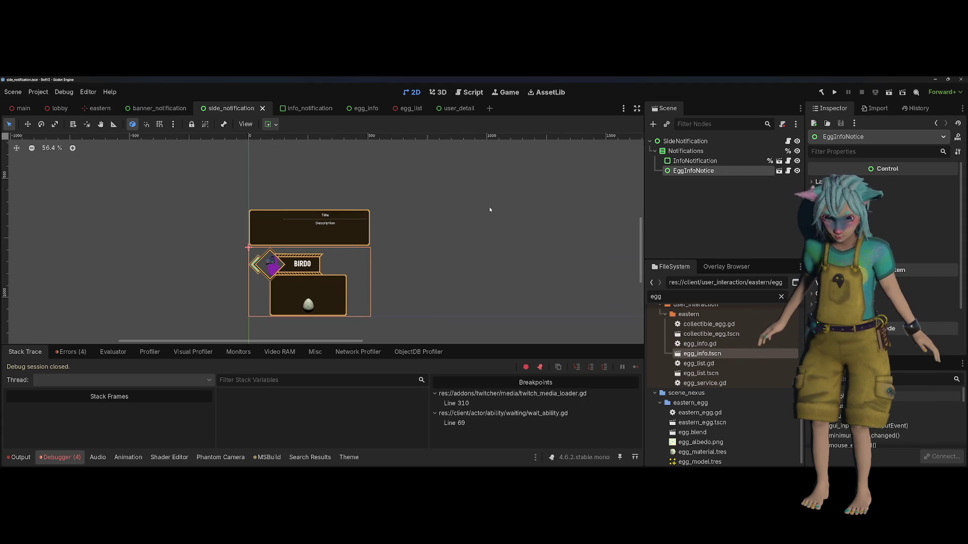
{"action": "scroll", "coordinate": [490, 229], "scroll_direction": "down", "scroll_amount": 3}
{"action": "right_click", "coordinate": [690, 171]}
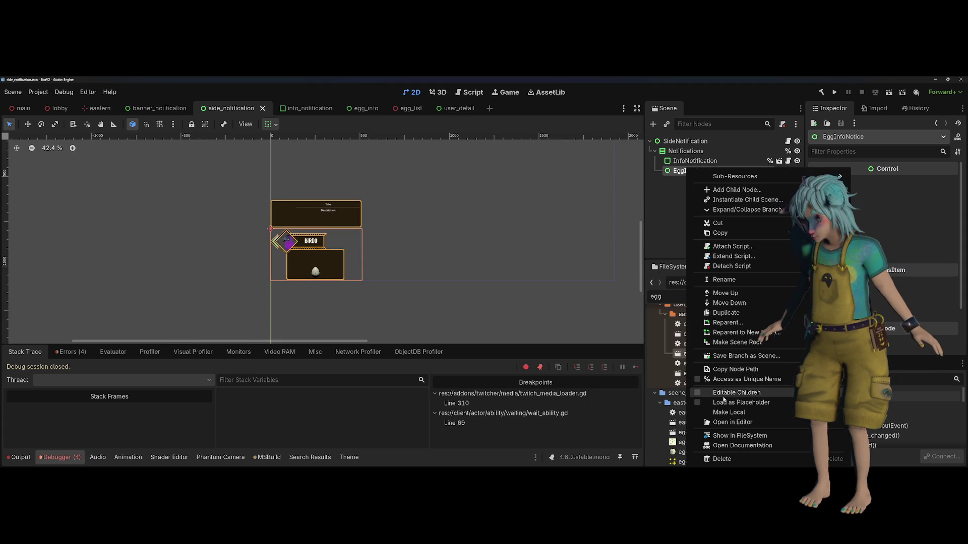
{"action": "left_click", "coordinate": [738, 404]}
{"action": "right_click", "coordinate": [676, 171]}
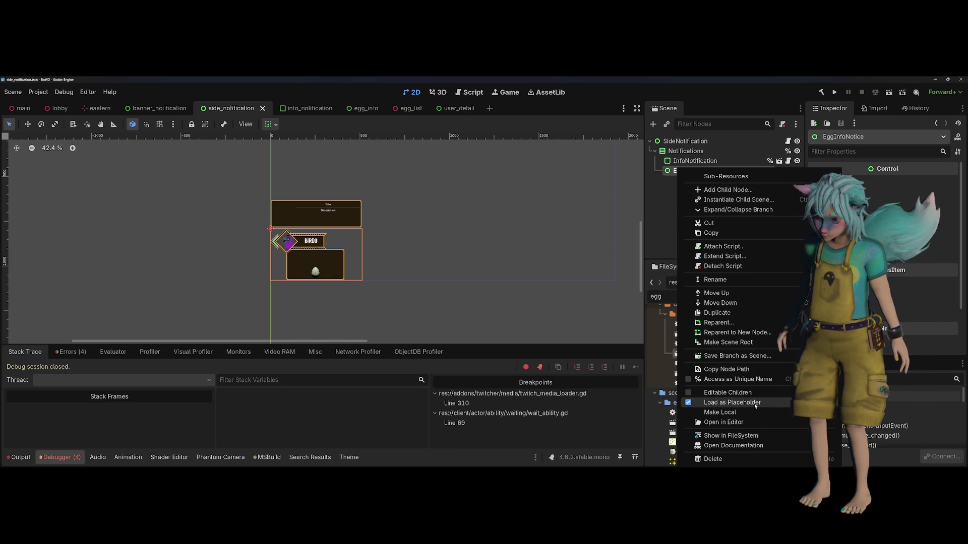
{"action": "left_click", "coordinate": [770, 176]}
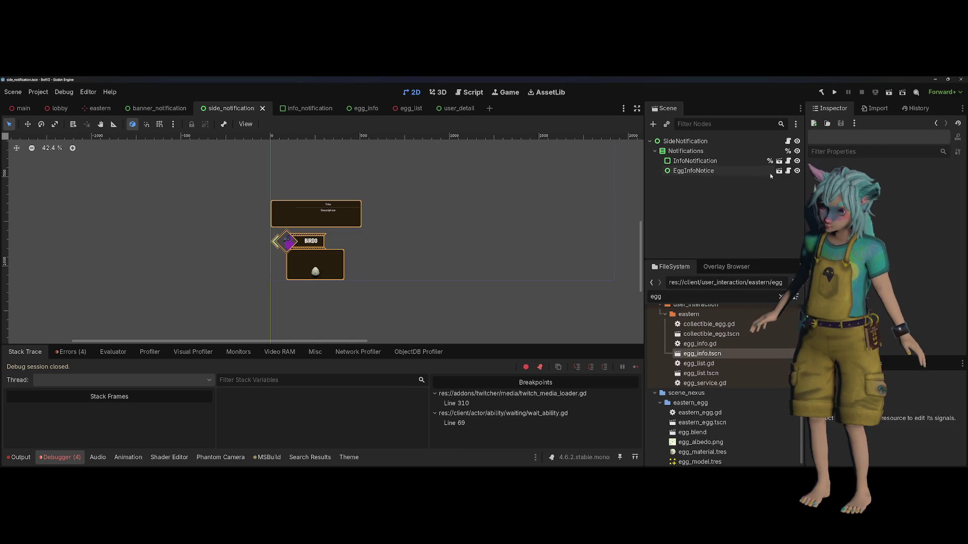
{"action": "left_click", "coordinate": [788, 142]}
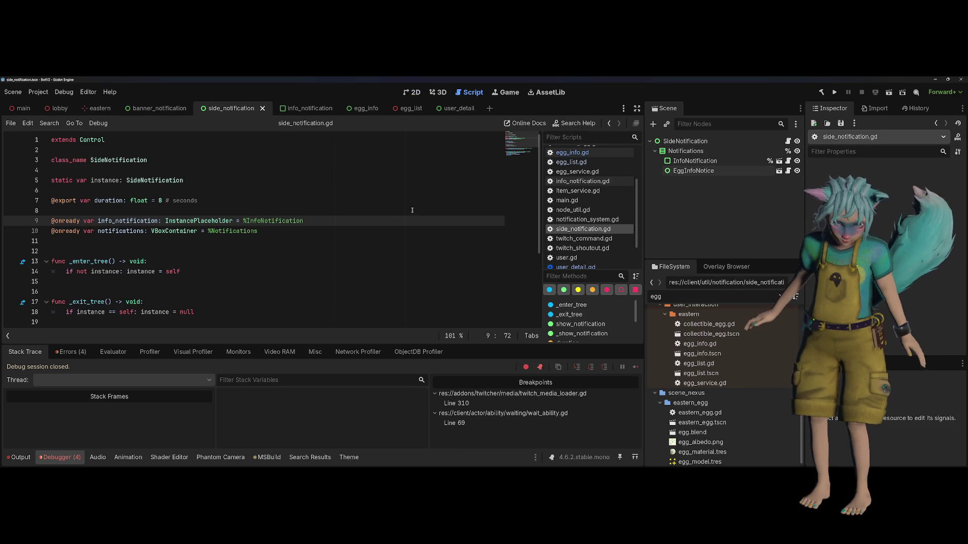
- Duplicate the info_notification line into egg_info_notification: InstancePlaceholder = %EggInfoNotice
{"action": "left_click", "coordinate": [209, 221]}
{"action": "key", "text": "ctrl+shift+d"}
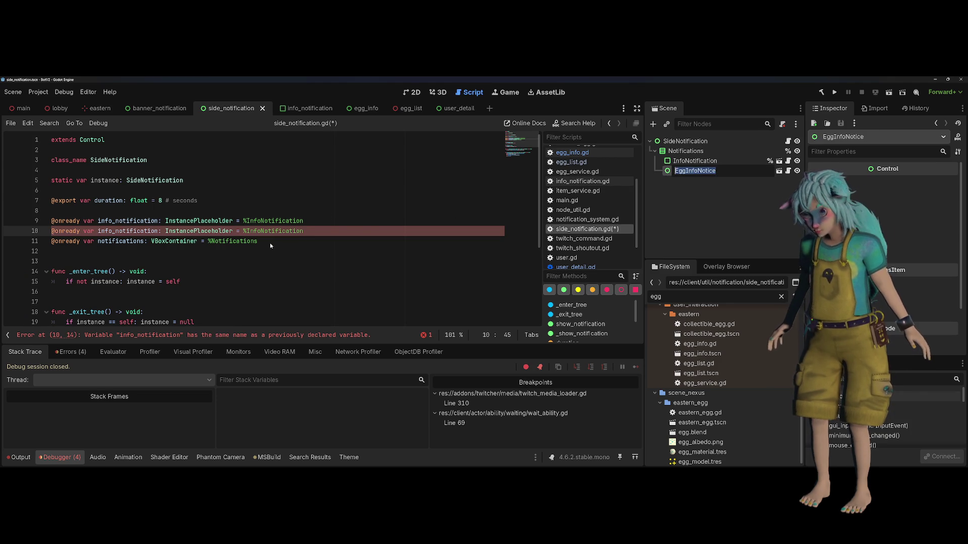
{"action": "double_click", "coordinate": [279, 232]}
{"action": "left_click", "coordinate": [694, 172]}
{"action": "key", "text": "ctrl+c"}
{"action": "key", "text": "Escape"}
{"action": "key", "text": "ctrl+v"}
{"action": "double_click", "coordinate": [204, 231]}
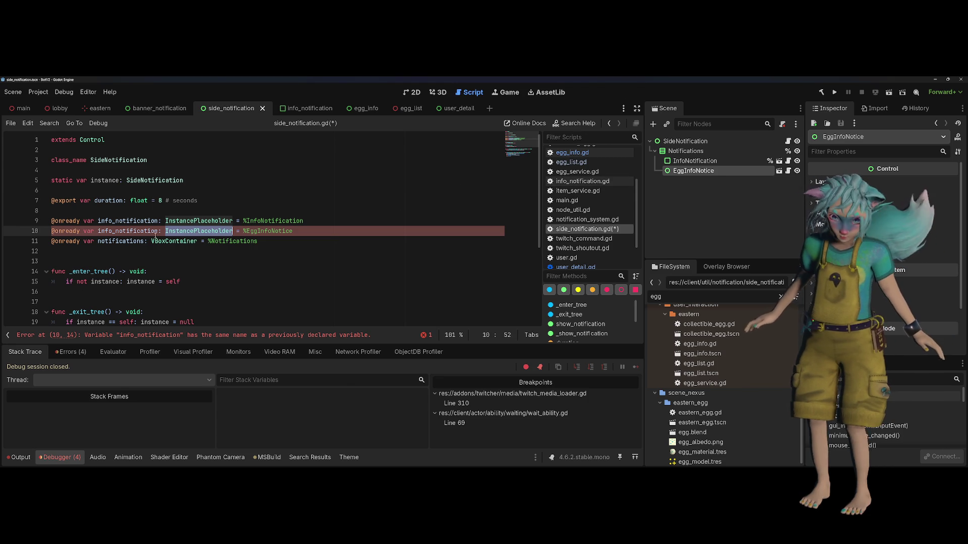
{"action": "left_click", "coordinate": [98, 231]}
{"action": "type", "text": "egg_"}
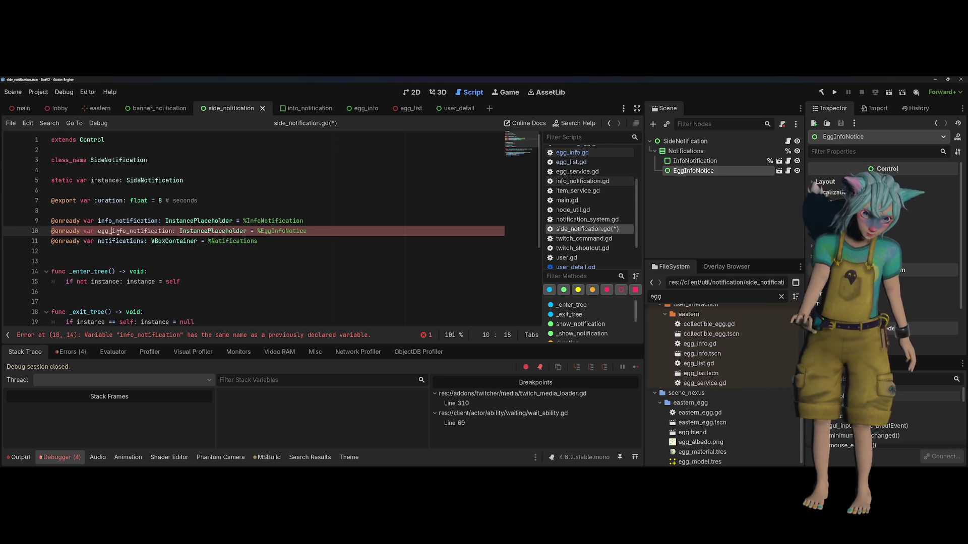
{"action": "left_click", "coordinate": [212, 242]}
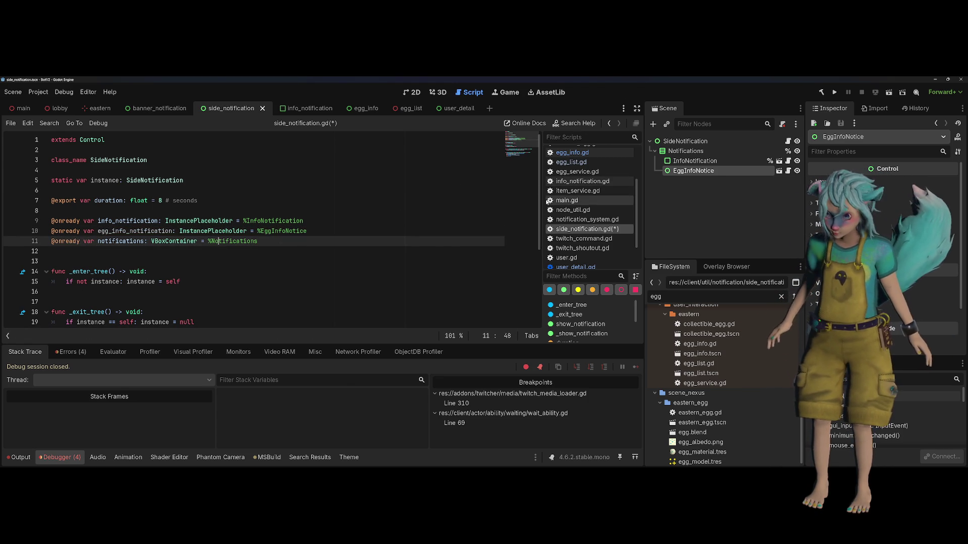
{"action": "double_click", "coordinate": [695, 171]}
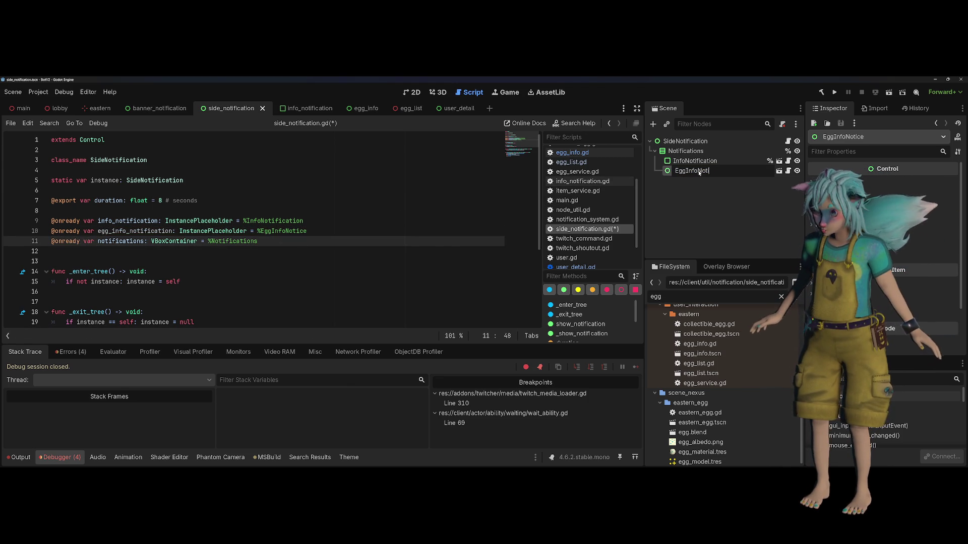
- Rename the egg info node and the egg_info scene's root node to EggInfoNotification, then save
{"action": "type", "text": "ication"}
{"action": "key", "text": "Return"}
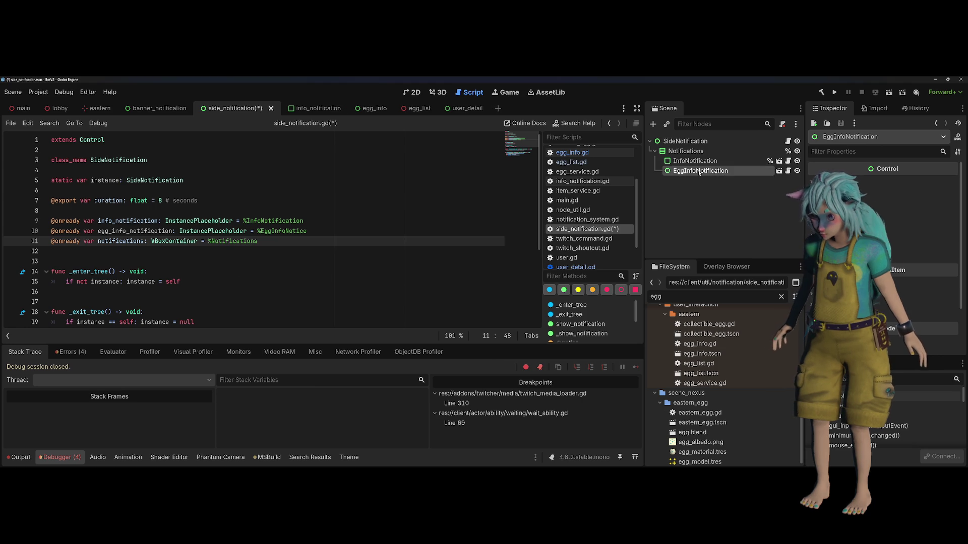
{"action": "left_click", "coordinate": [373, 108]}
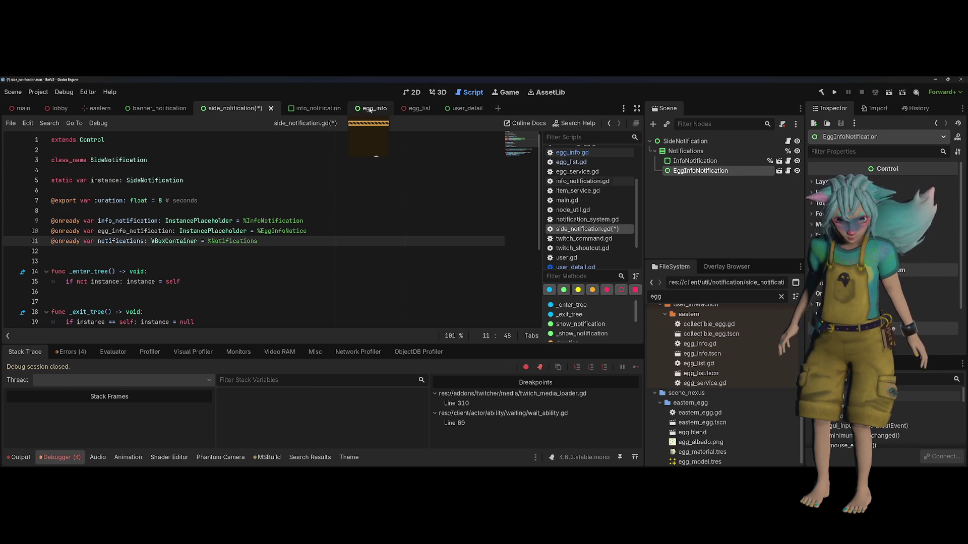
{"action": "double_click", "coordinate": [691, 141]}
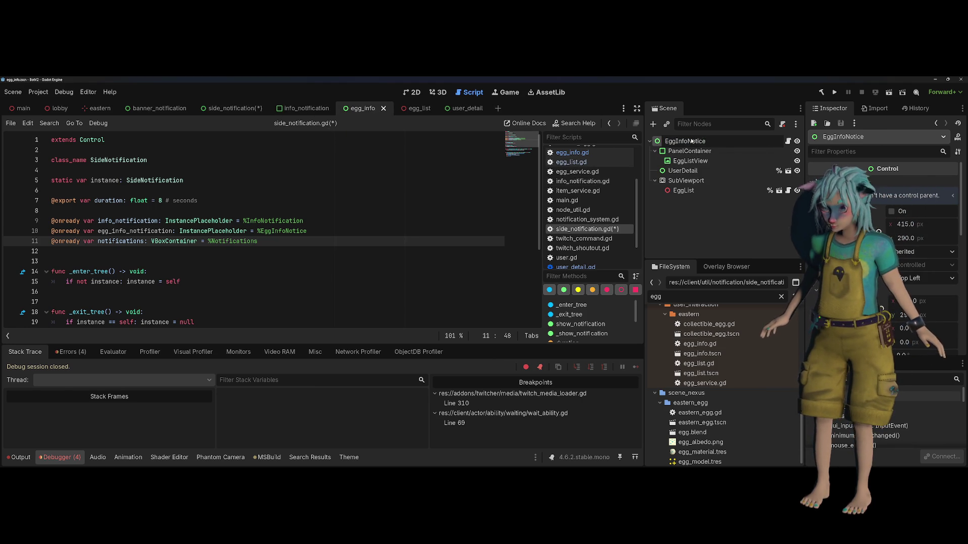
{"action": "type", "text": "ication"}
{"action": "key", "text": "Return"}
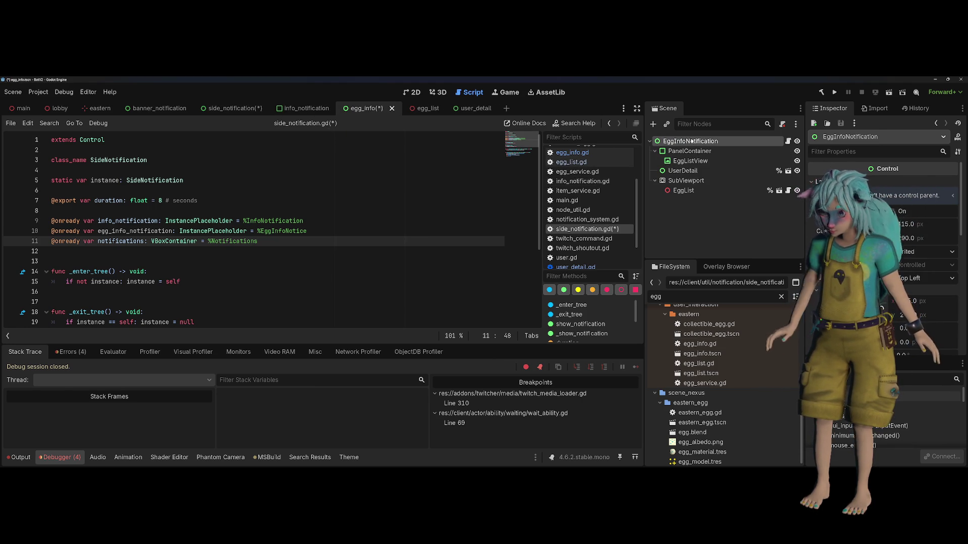
{"action": "key", "text": "ctrl+s"}
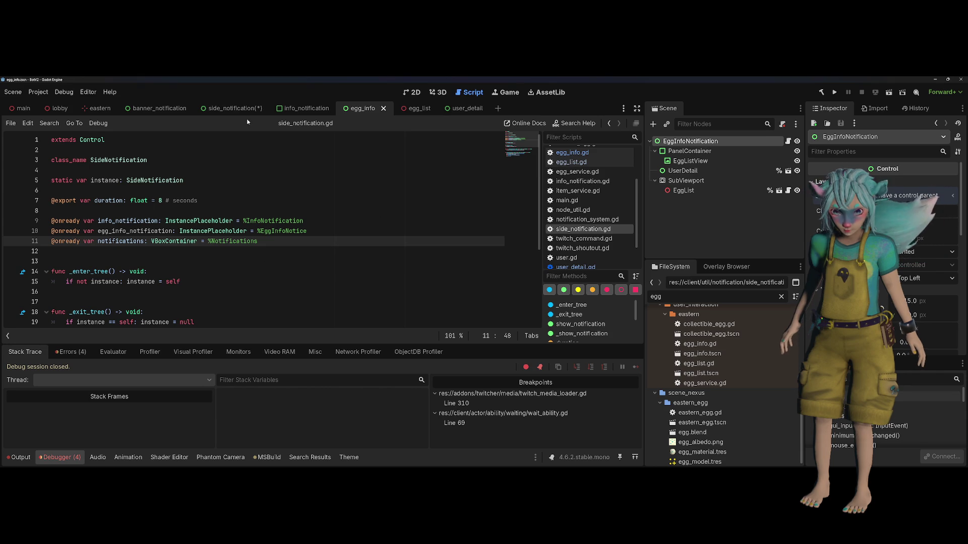
- Rename the egg_info scene file to egg_info_notification.tscn
{"action": "left_click", "coordinate": [242, 109]}
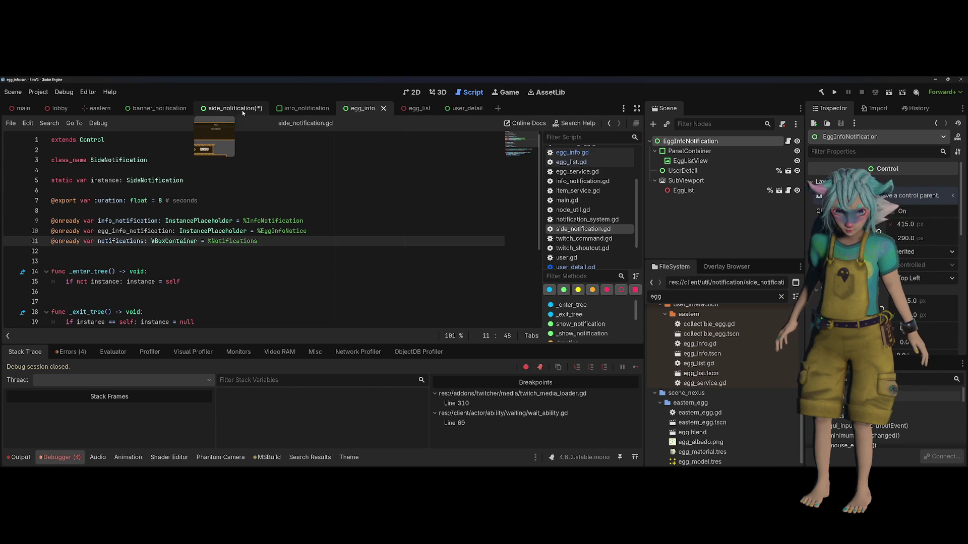
{"action": "left_click", "coordinate": [361, 110]}
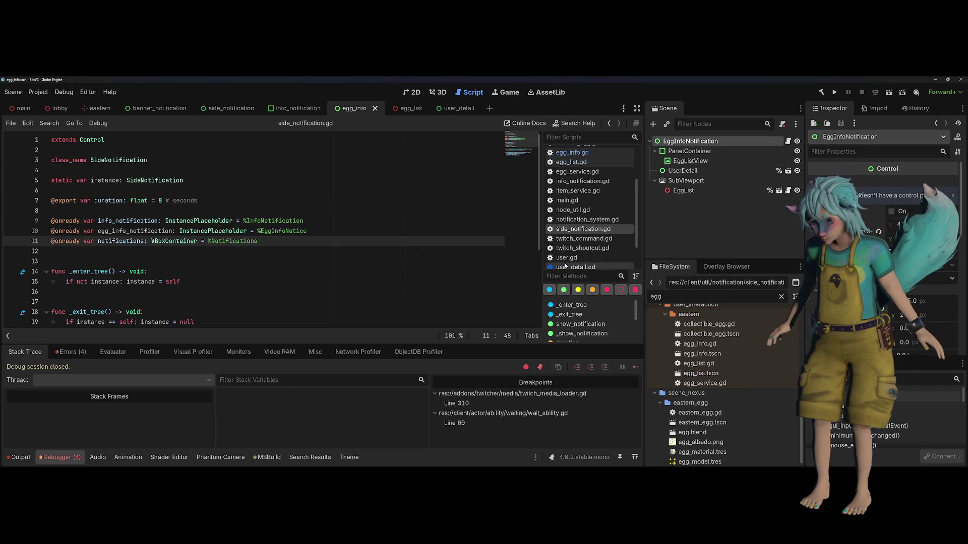
{"action": "left_click", "coordinate": [739, 344]}
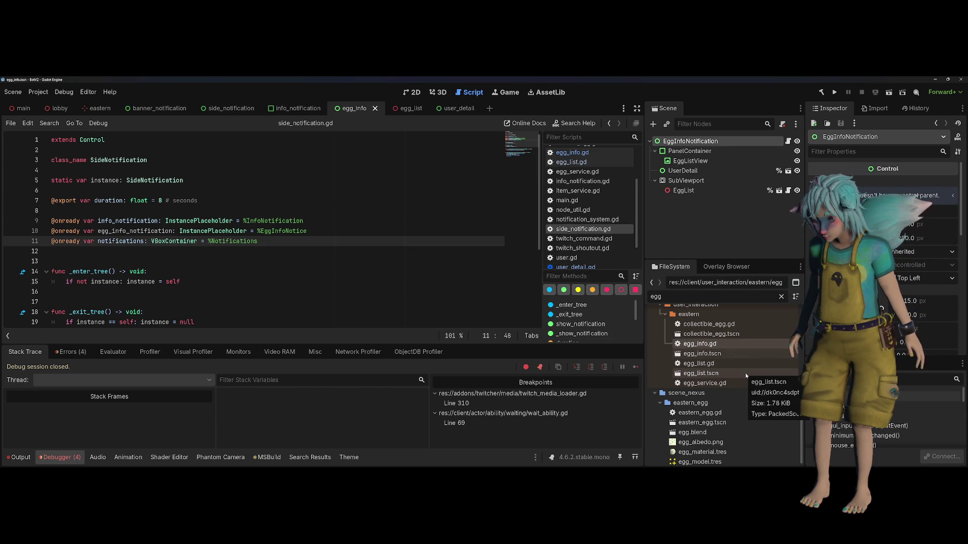
{"action": "key", "text": "Down"}
{"action": "key", "text": "F2"}
{"action": "type", "text": "egg_info_notifica"}
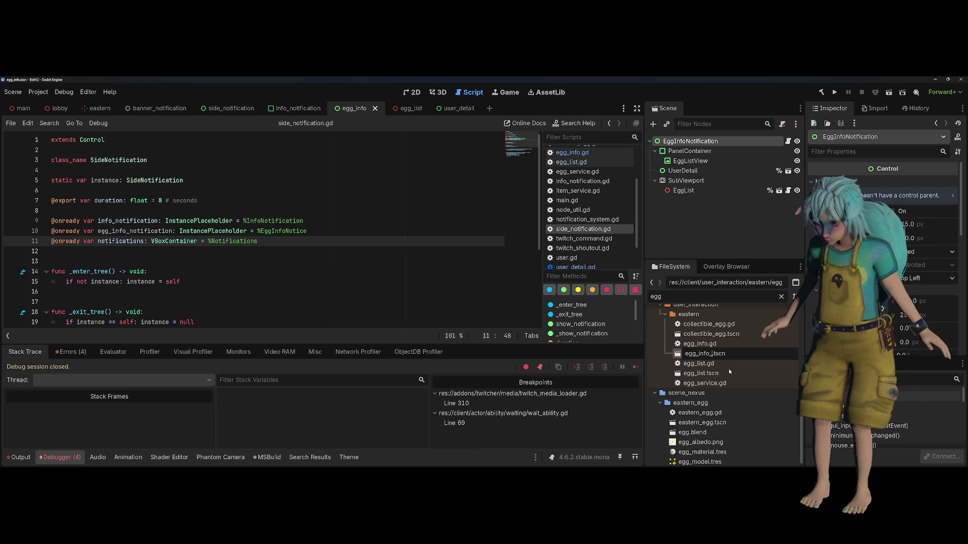
{"action": "type", "text": "tion"}
{"action": "key", "text": "Return"}
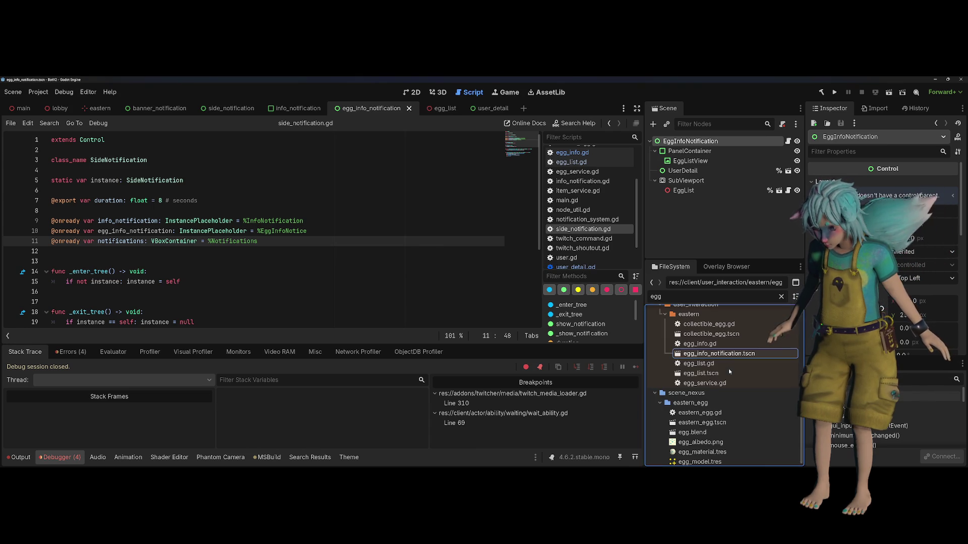
- Rename the egg_info script file to egg_info_notification.gd
{"action": "left_click", "coordinate": [719, 344]}
{"action": "key", "text": "F2"}
{"action": "key", "text": "Escape"}
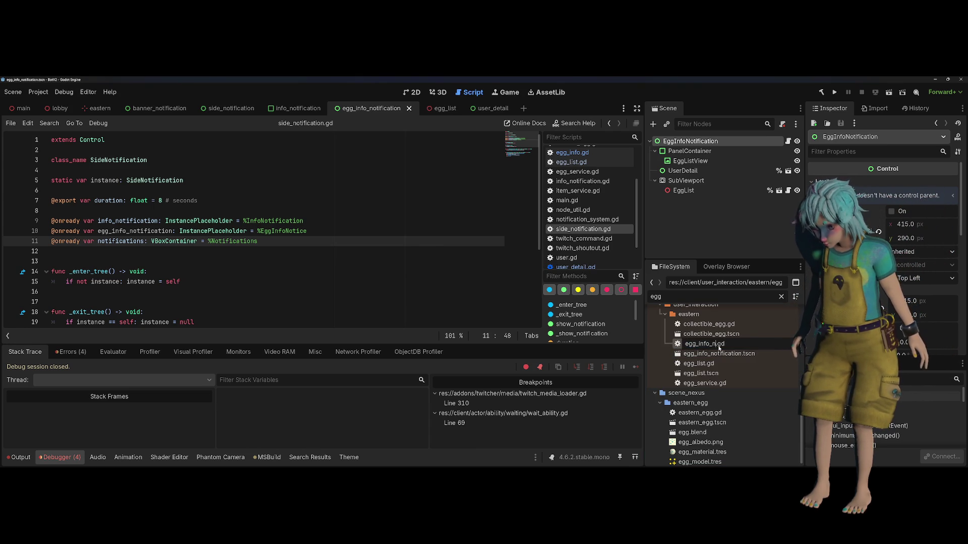
{"action": "type", "text": "otification"}
{"action": "key", "text": "Return"}
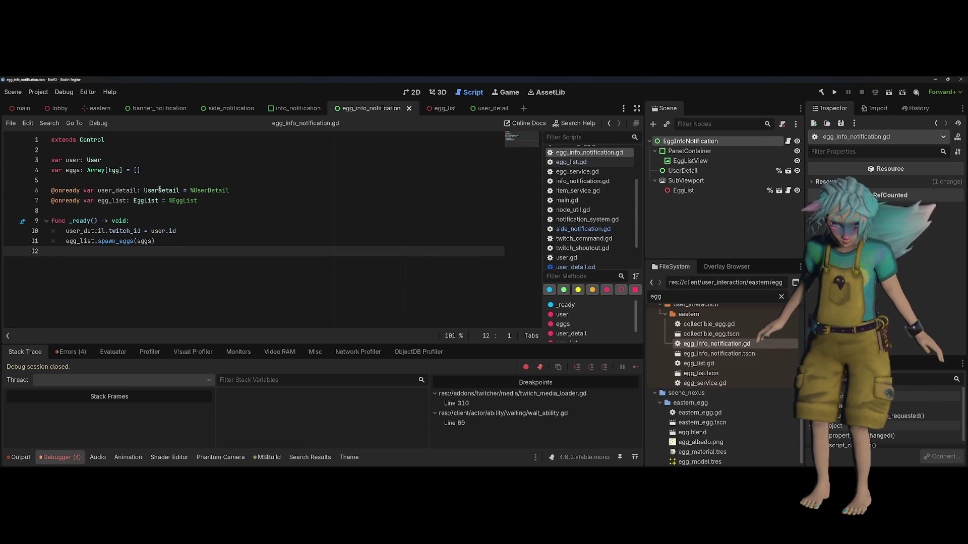
- Declare class_name EggInfoNotification below the script's extends line
{"action": "left_click", "coordinate": [143, 154]}
{"action": "key", "text": "Return"}
{"action": "key", "text": "Return"}
{"action": "key", "text": "Up"}
{"action": "type", "text": "c"}
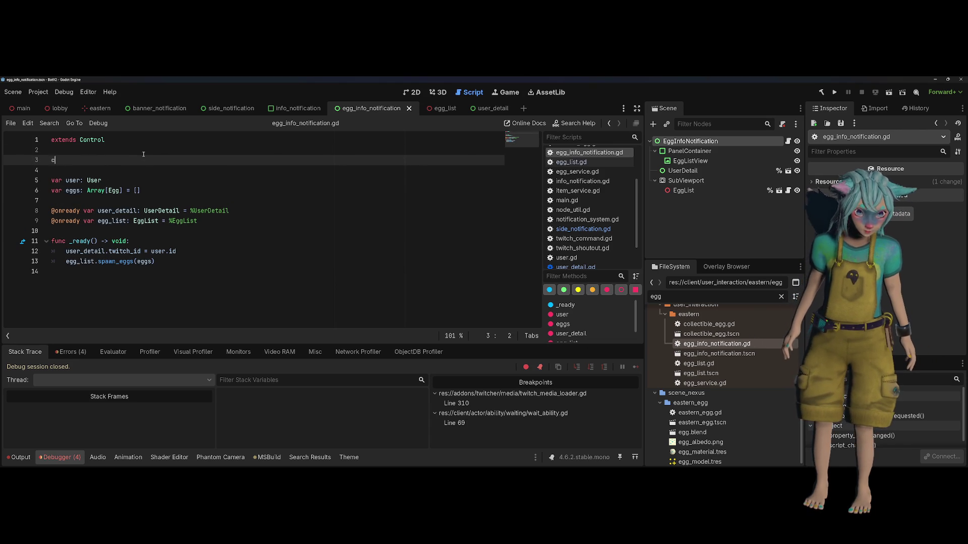
{"action": "type", "text": "ggInfoNotification"}
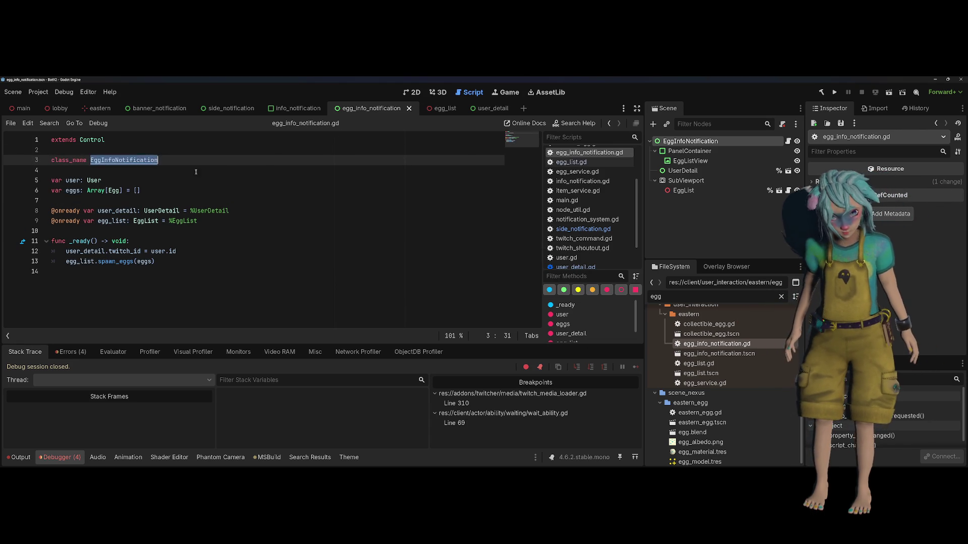
{"action": "left_click", "coordinate": [57, 251]}
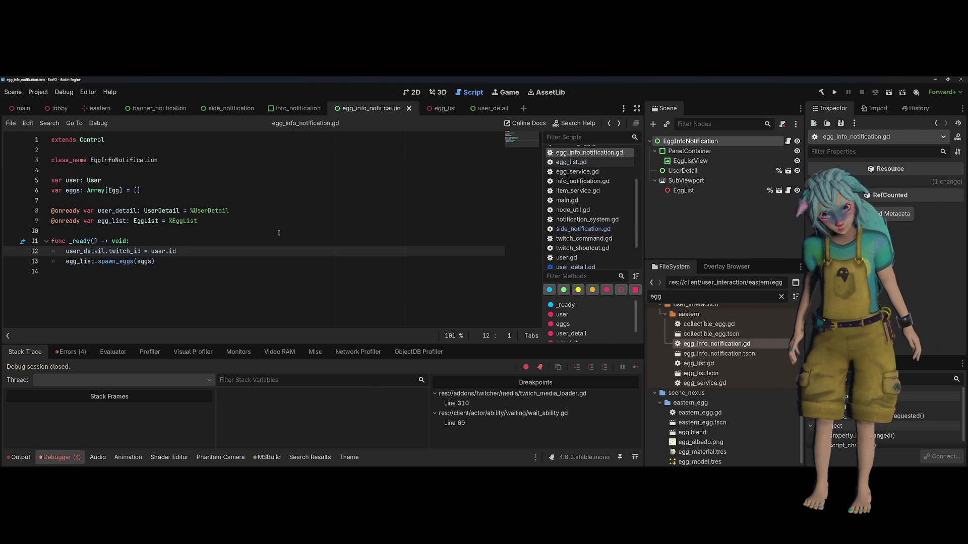
{"action": "key", "text": "alt+Left"}
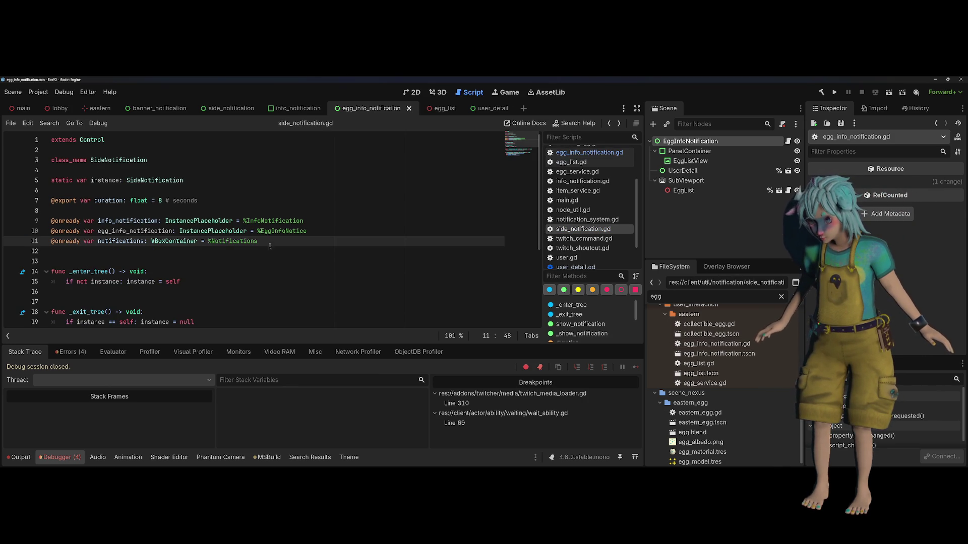
- Replace the old EggInfoNotification node with egg_info_notification.tscn, loaded as a placeholder
{"action": "left_click", "coordinate": [230, 110]}
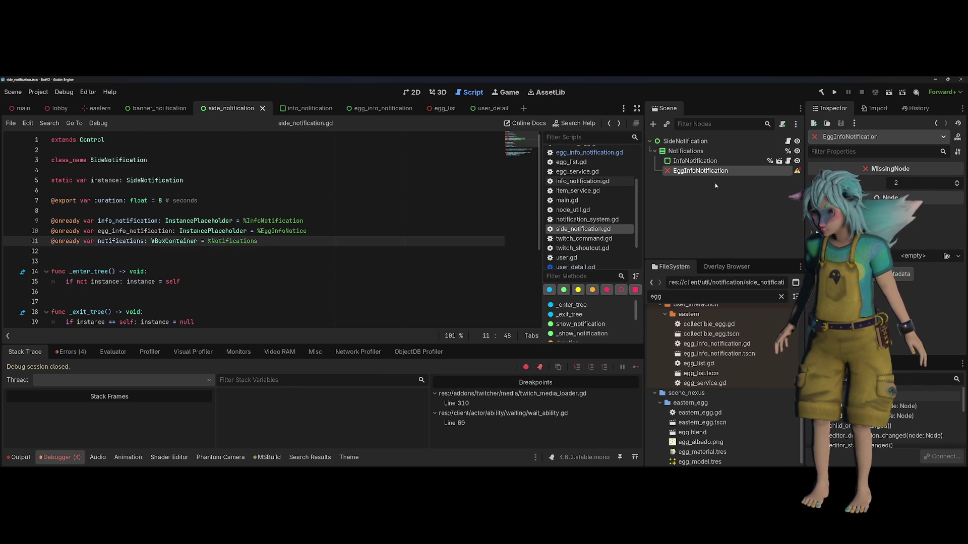
{"action": "key", "text": "Delete"}
{"action": "key", "text": "Return"}
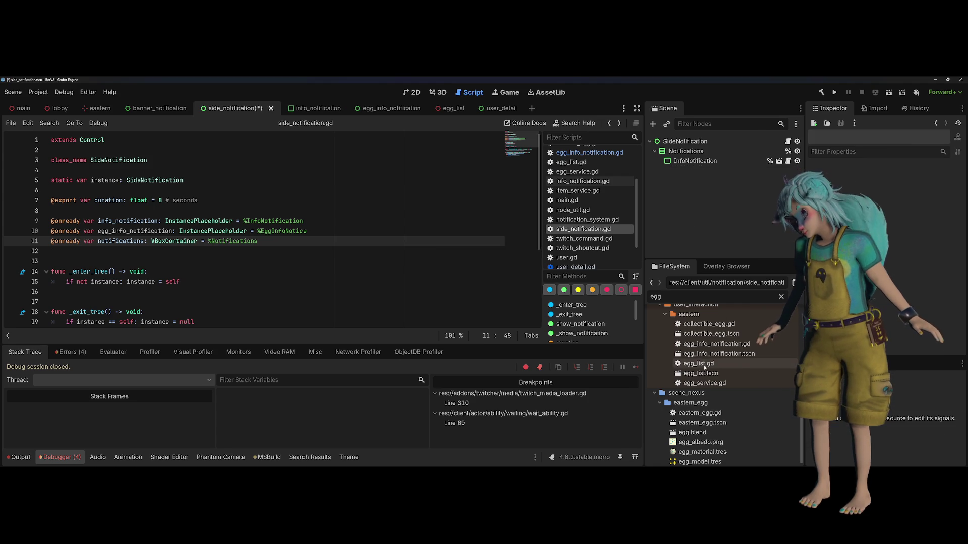
{"action": "mouse_move", "coordinate": [703, 354]}
{"action": "left_mouse_down"}
{"action": "mouse_move", "coordinate": [687, 153]}
{"action": "mouse_move", "coordinate": [685, 161]}
{"action": "left_mouse_up"}
{"action": "right_click", "coordinate": [705, 171]}
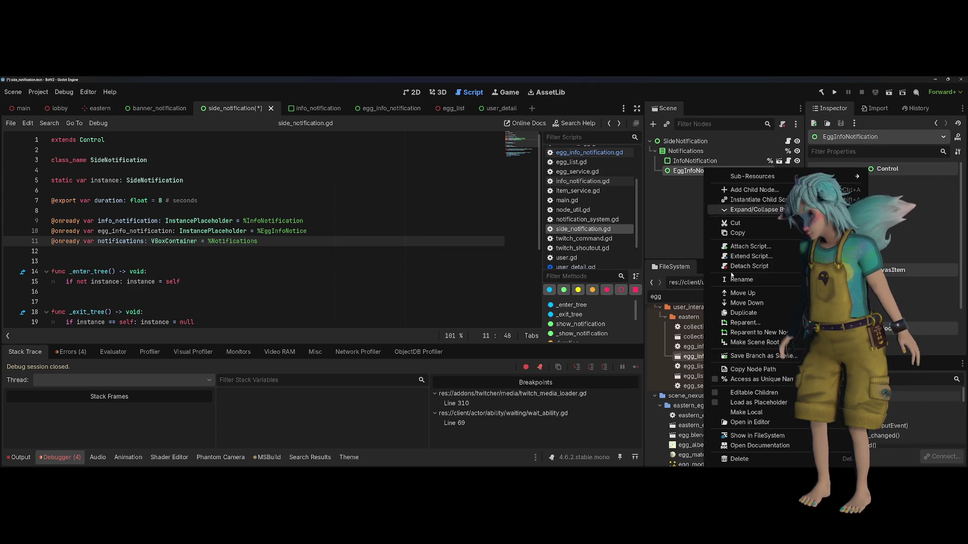
{"action": "left_click", "coordinate": [756, 403]}
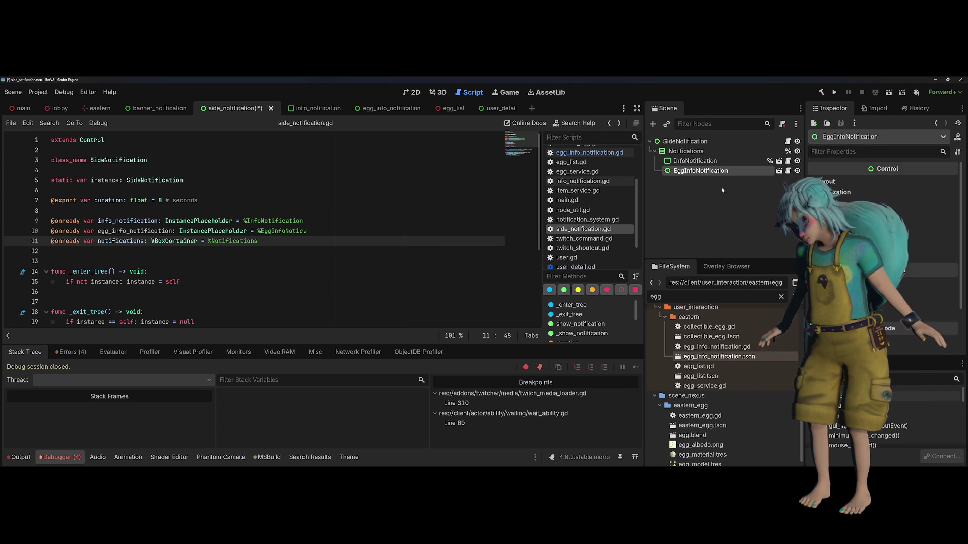
{"action": "right_click", "coordinate": [698, 171]}
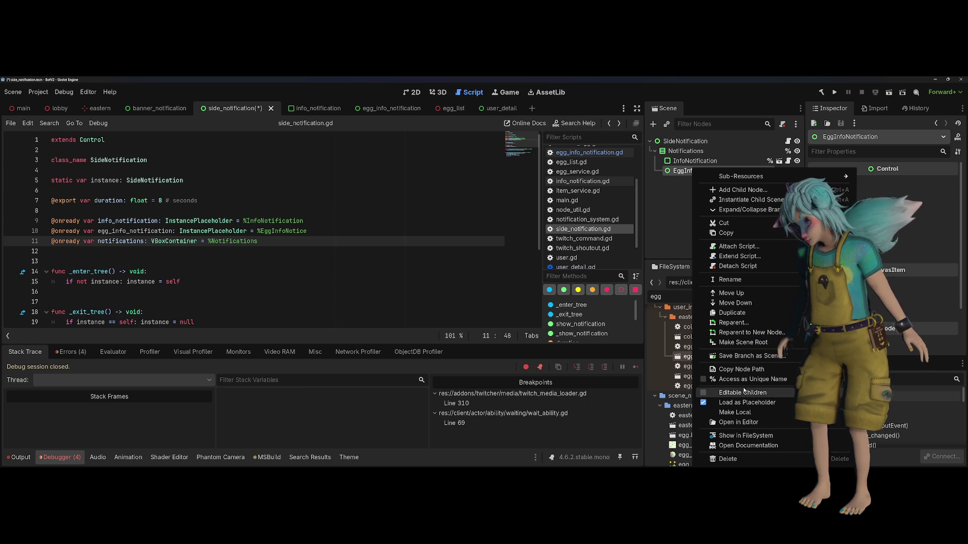
{"action": "left_click", "coordinate": [697, 254]}
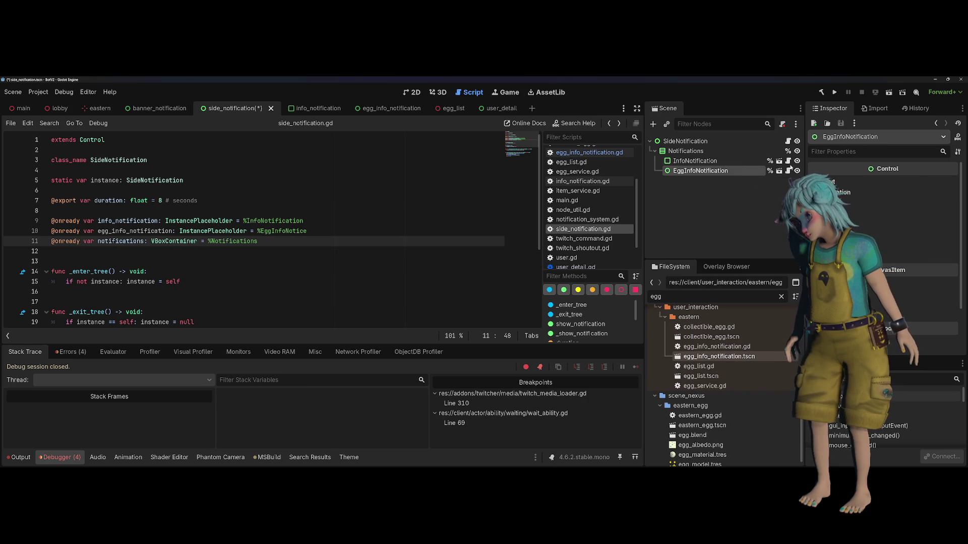
- Change the egg_info_notification variable's node reference to %EggInfoNotification
{"action": "left_click", "coordinate": [260, 231]}
{"action": "left_click", "coordinate": [360, 226], "text": "shift"}
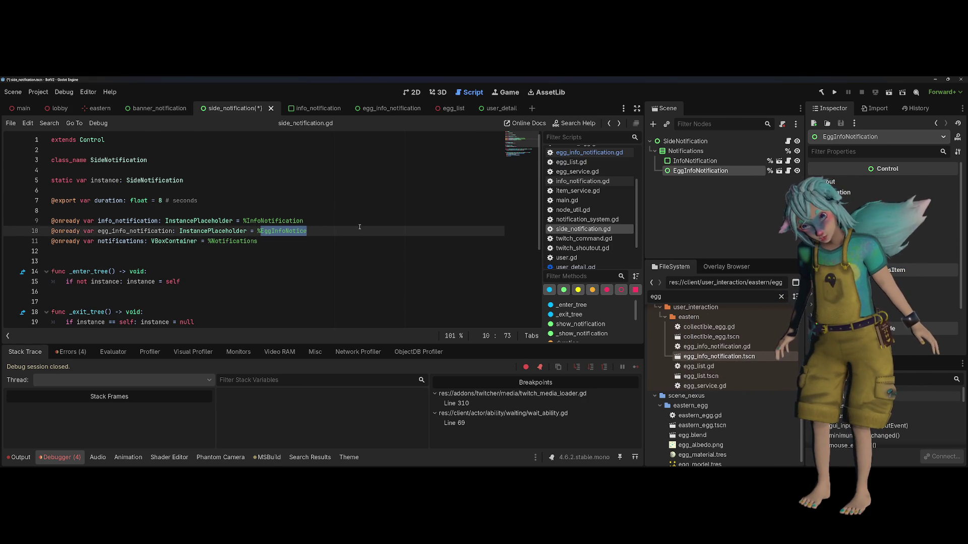
{"action": "scroll", "coordinate": [359, 227], "scroll_direction": "down", "scroll_amount": 2}
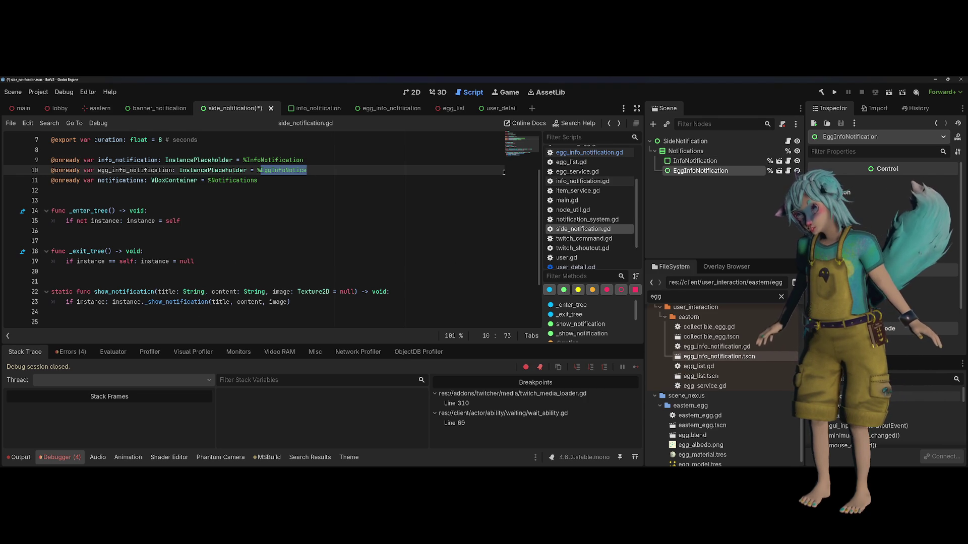
{"action": "key", "text": "Down"}
{"action": "key", "text": "Down"}
{"action": "key", "text": "Down"}
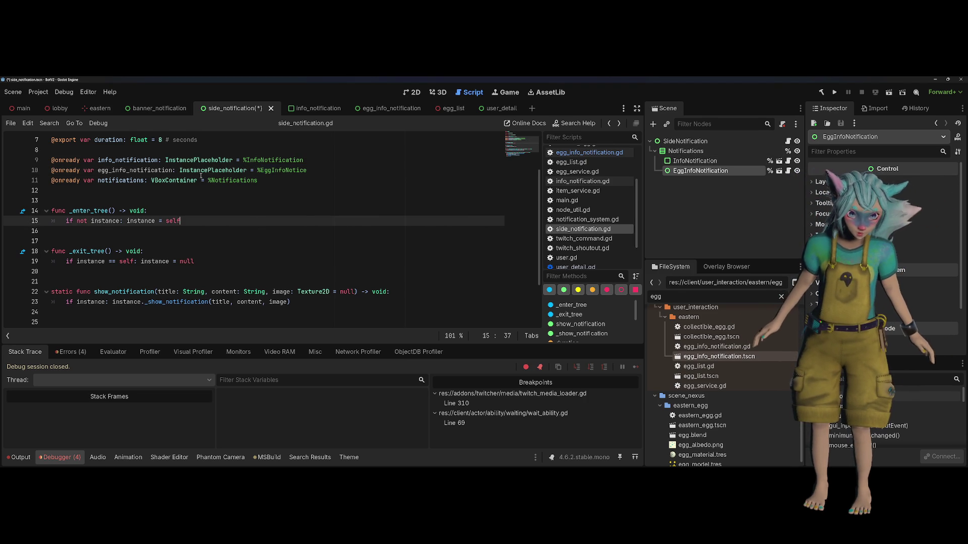
{"action": "double_click", "coordinate": [135, 171]}
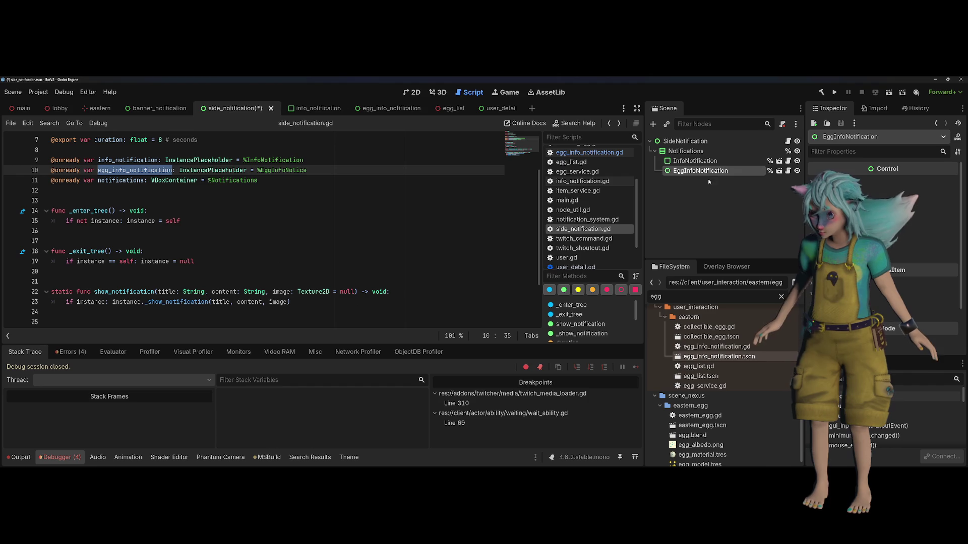
{"action": "key", "text": "F2"}
{"action": "key", "text": "ctrl+c"}
{"action": "double_click", "coordinate": [317, 174]}
{"action": "key", "text": "ctrl+v"}
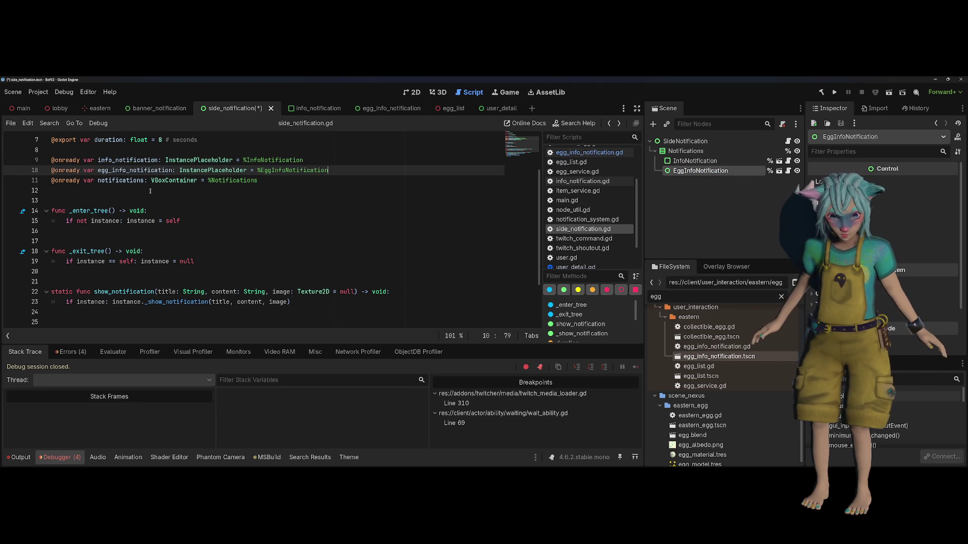
- Insert a blank line after the static show_notification function
{"action": "left_click", "coordinate": [164, 269]}
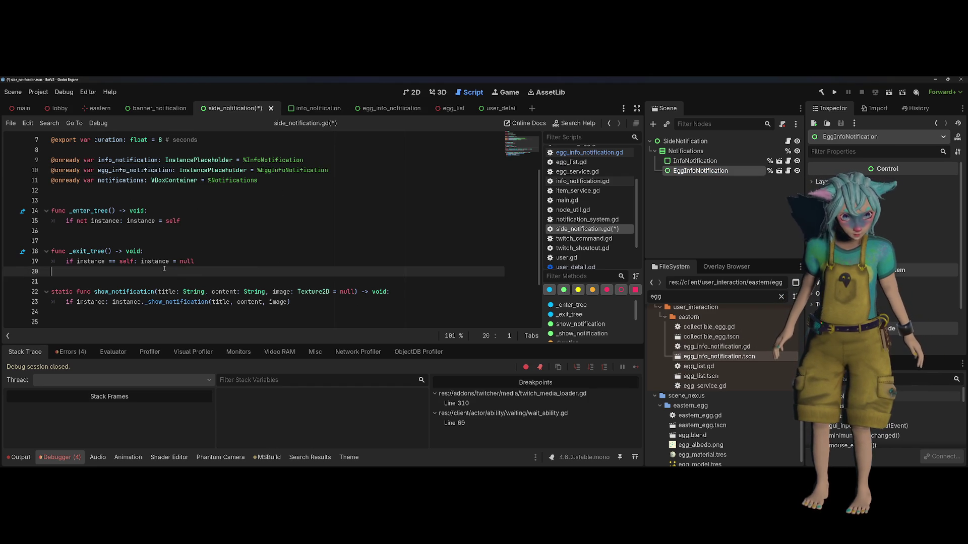
{"action": "left_click", "coordinate": [310, 302]}
{"action": "scroll", "coordinate": [333, 301], "scroll_direction": "down", "scroll_amount": 2}
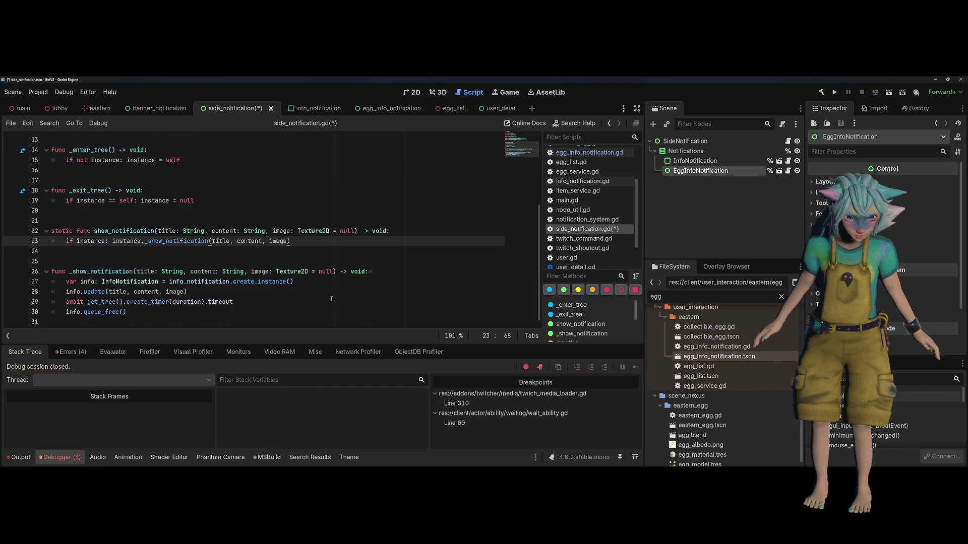
{"action": "left_click", "coordinate": [263, 256]}
{"action": "key", "text": "Return"}
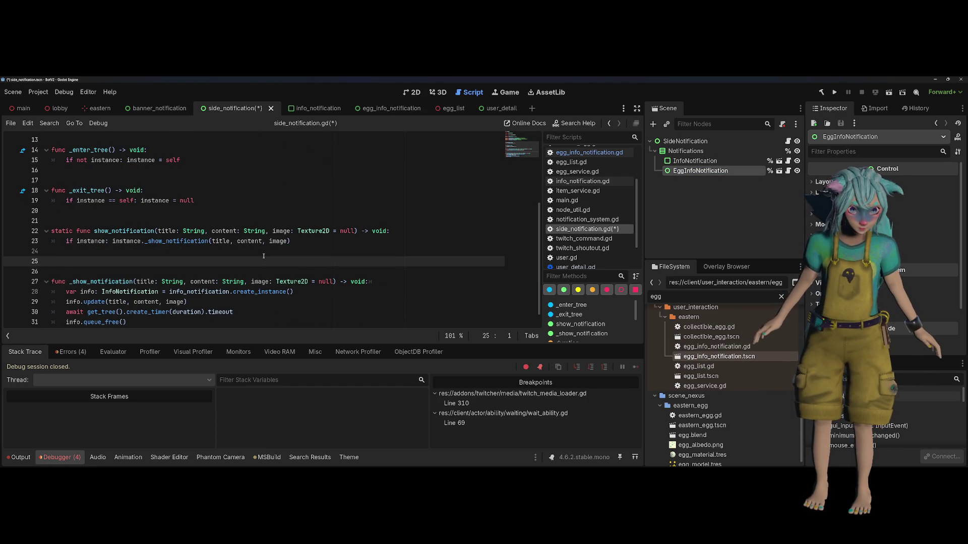
- Add a static show_egg_info(user, eggs) function that forwards to instance._show_egg_info
{"action": "key", "text": "Return"}
{"action": "type", "text": "static func sh"}
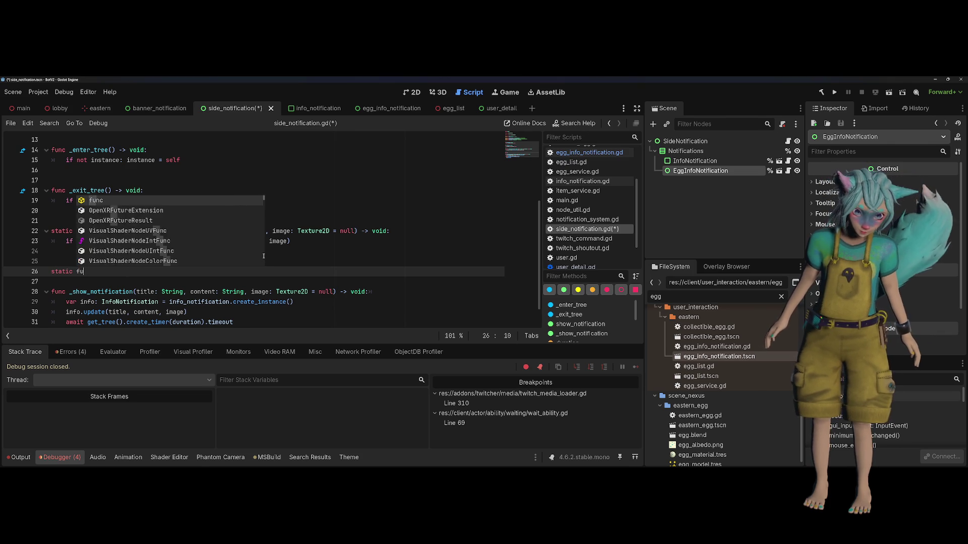
{"action": "key", "text": "Escape"}
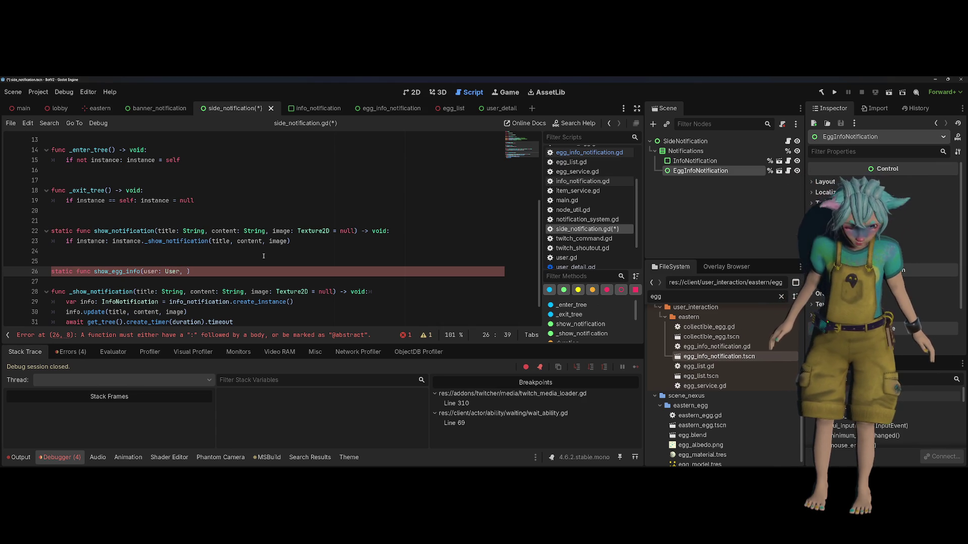
{"action": "type", "text": "eggs: Arra"}
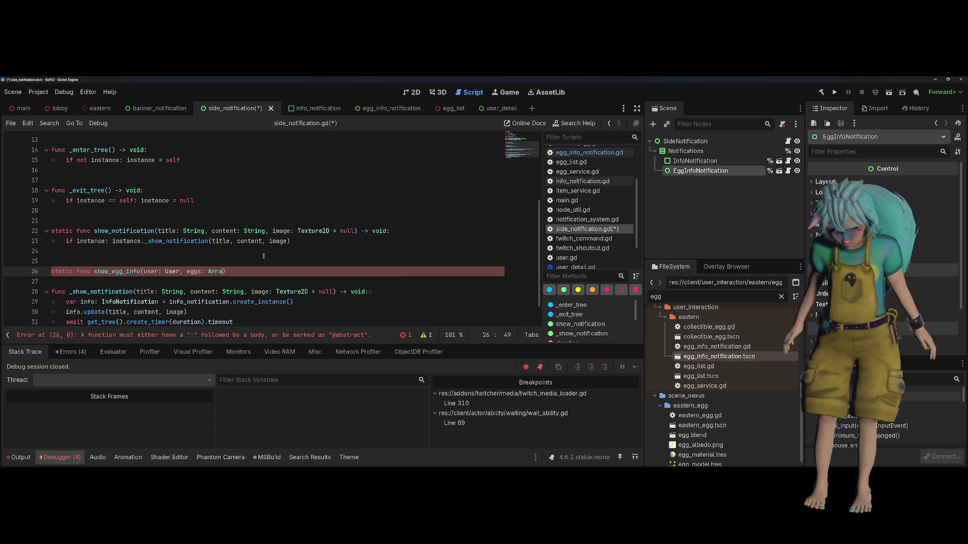
{"action": "type", "text": "Eg"}
{"action": "type", "text": "]) -> void:"}
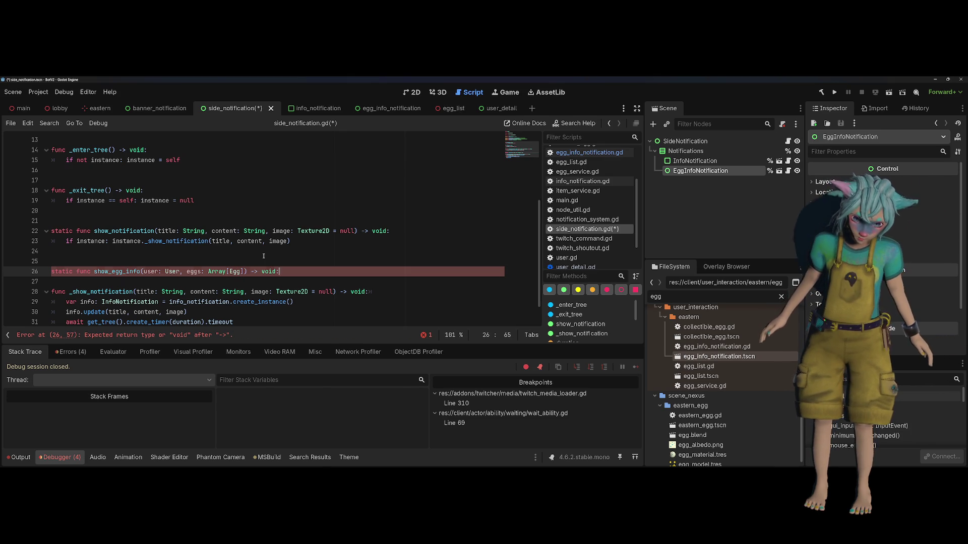
{"action": "key", "text": "Return"}
{"action": "type", "text": "egg_info_notification"}
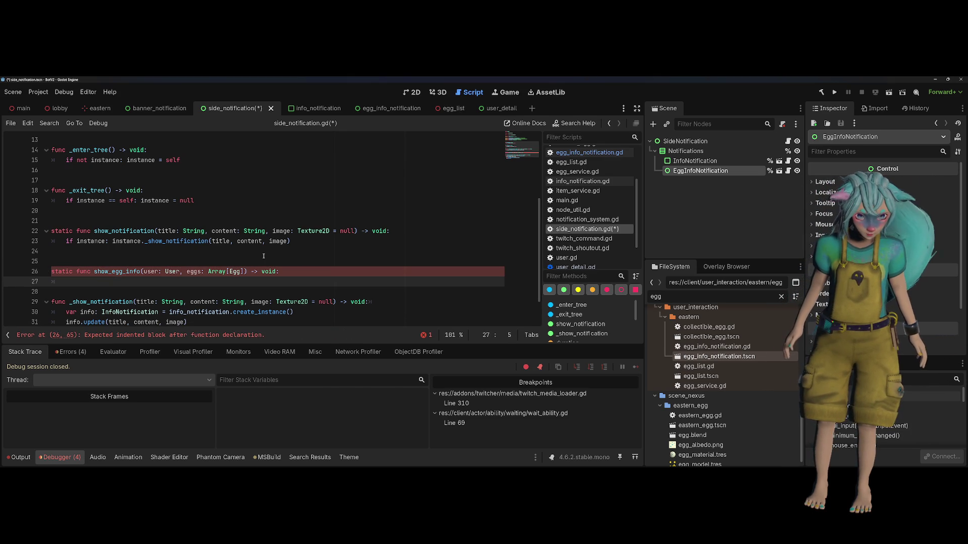
{"action": "type", "text": "i"}
{"action": "type", "text": "ance"}
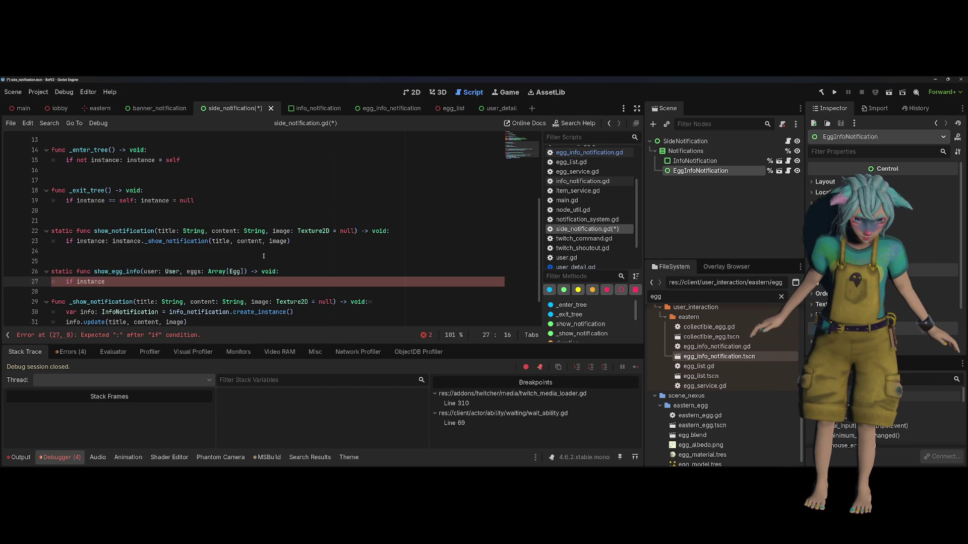
{"action": "type", "text": "tance._sh"}
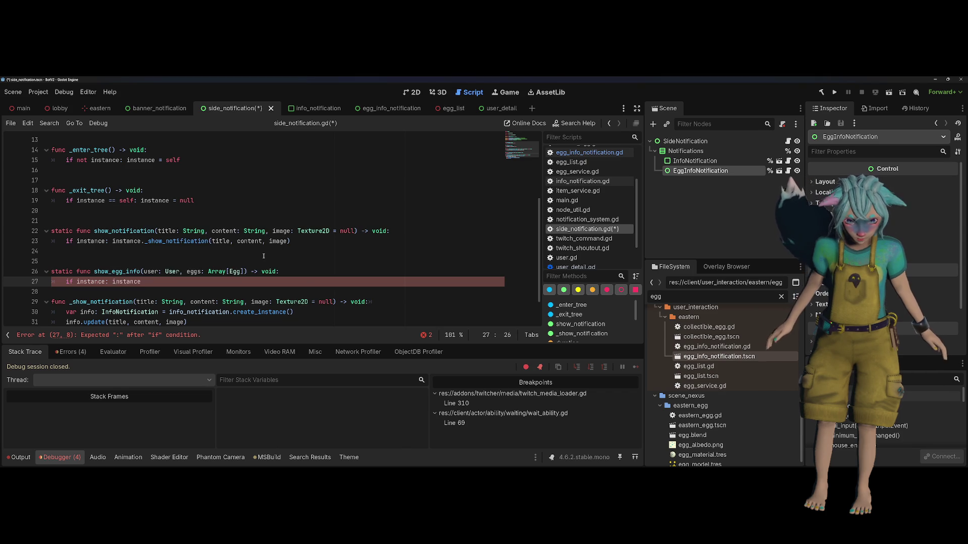
{"action": "type", "text": "ow_"}
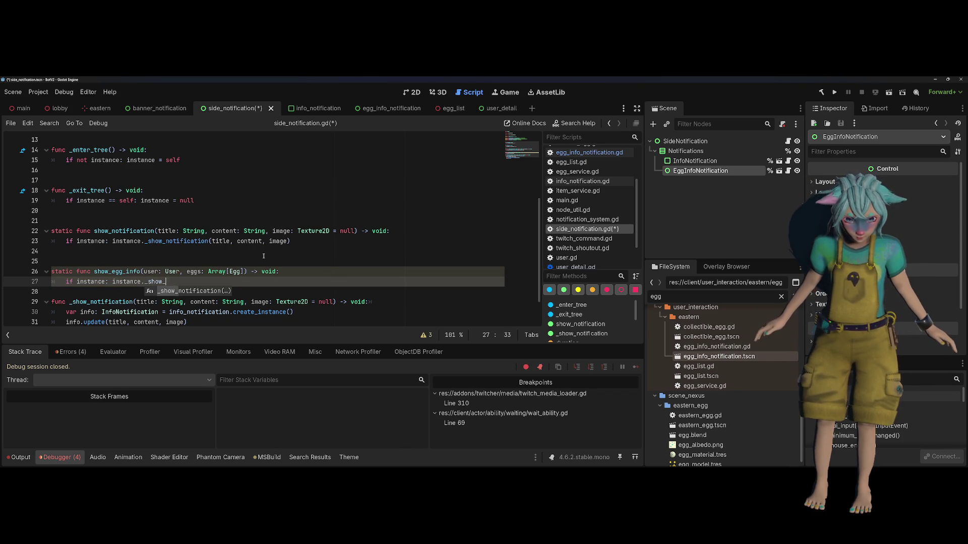
{"action": "type", "text": "eggi"}
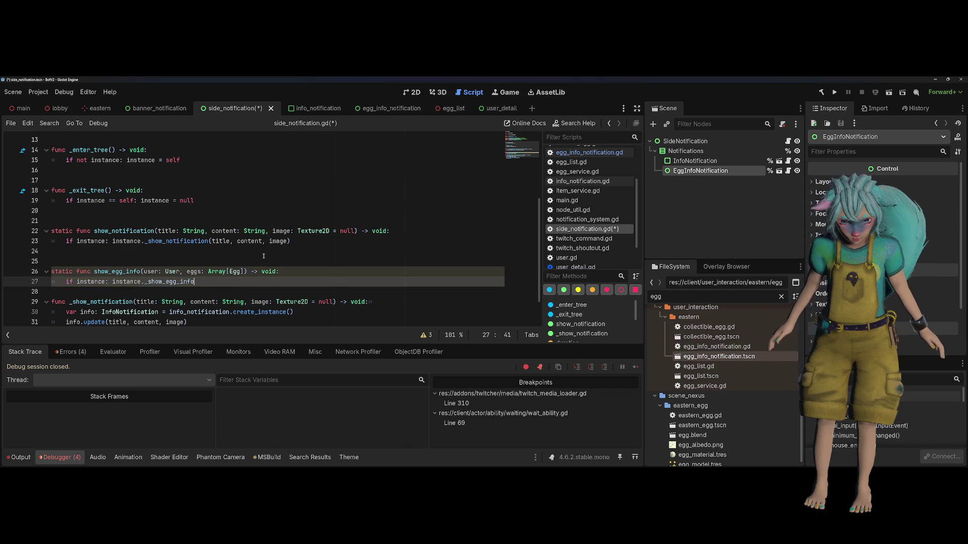
- Declare a second show_egg_info(user: User, eggs: Array[Egg]) -> void at the file's end
{"action": "scroll", "coordinate": [263, 256], "scroll_direction": "down", "scroll_amount": 2}
{"action": "left_click", "coordinate": [255, 261]}
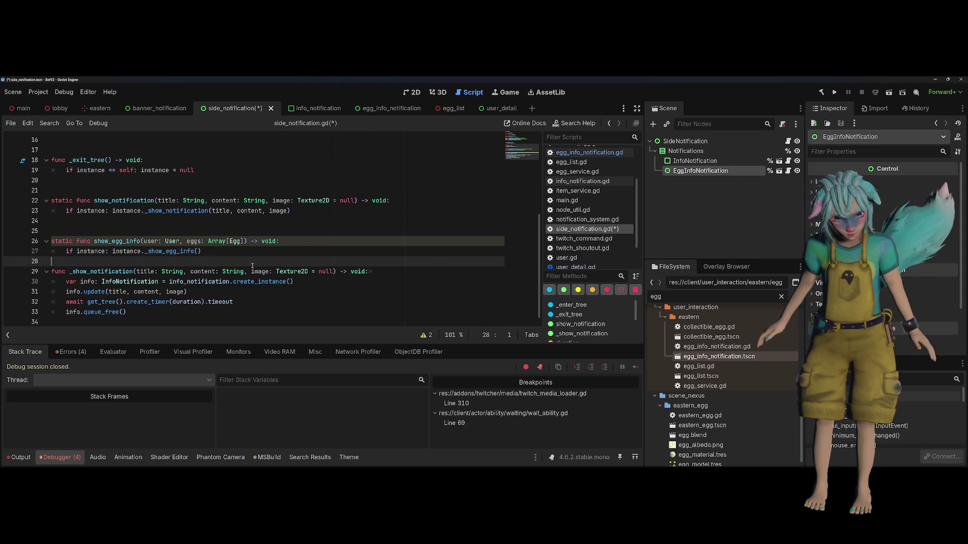
{"action": "key", "text": "Return"}
{"action": "scroll", "coordinate": [201, 253], "scroll_direction": "down", "scroll_amount": 1}
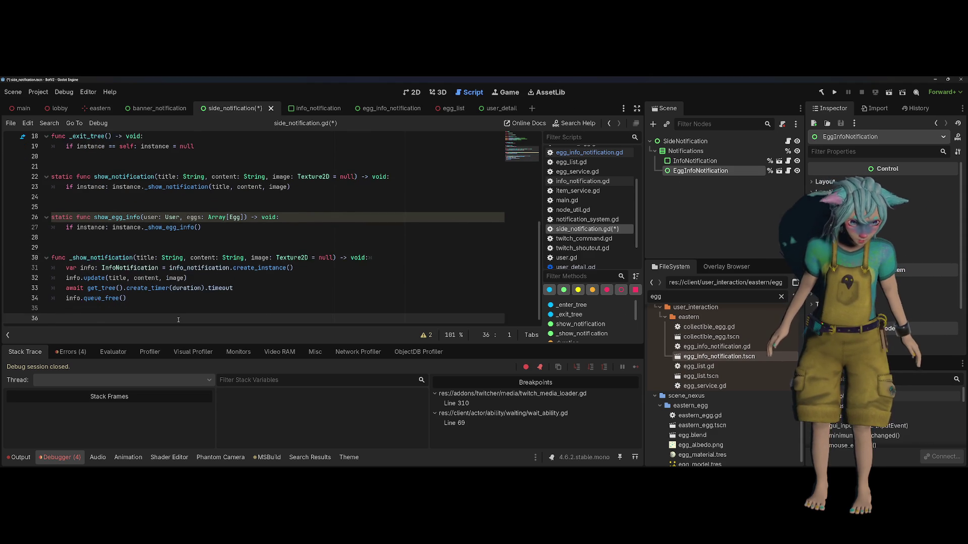
{"action": "left_click", "coordinate": [141, 199]}
{"action": "left_click_drag", "start_coordinate": [102, 207], "coordinate": [247, 205]}
{"action": "left_click", "coordinate": [114, 310]}
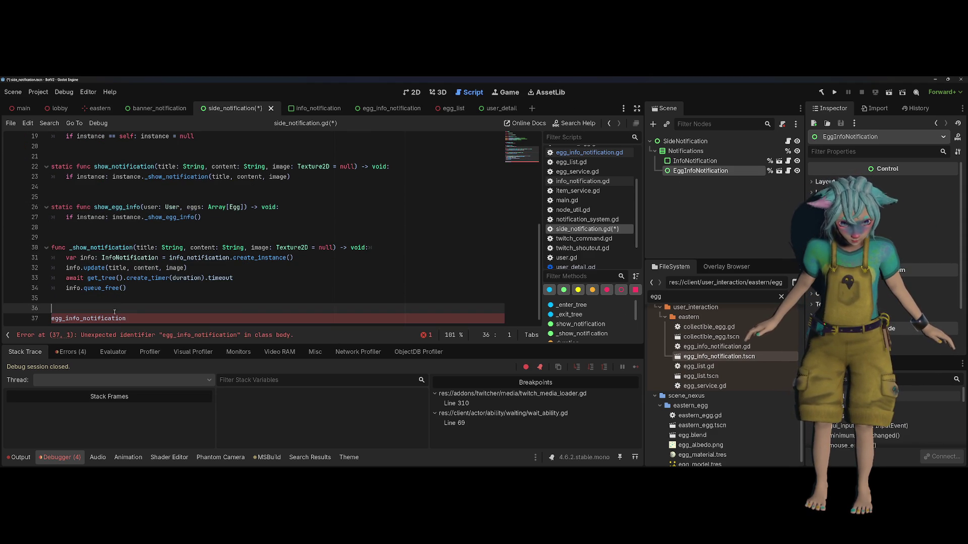
{"action": "key", "text": "BackSpace"}
{"action": "key", "text": "BackSpace"}
{"action": "key", "text": "BackSpace"}
{"action": "type", "text": "nc show_egg_info(user: User, eggs: Array[Egg]) -> void:"}
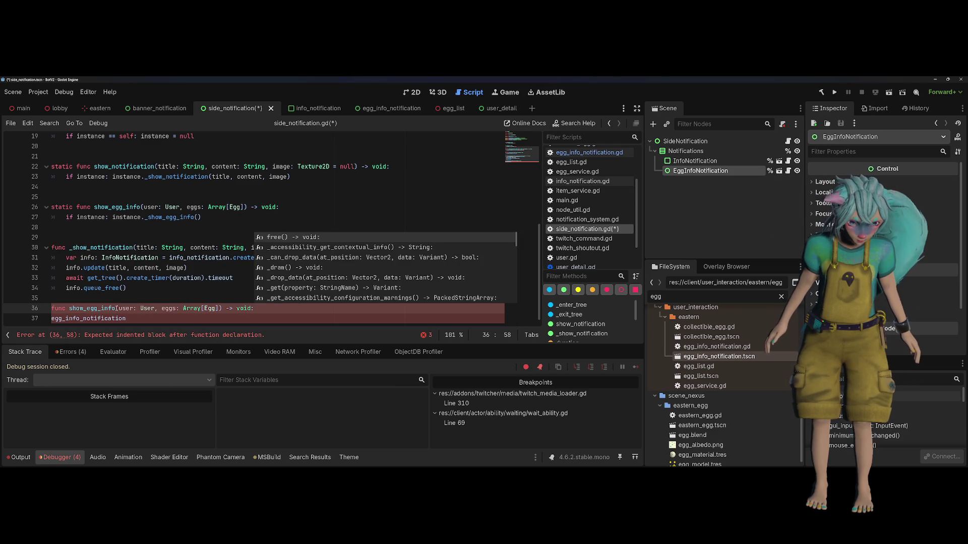
{"action": "key", "text": "Escape"}
- Fix the _show_egg_info call and declare var info: EggInfoNotification = egg_info_notification.create_instance()
{"action": "left_click", "coordinate": [51, 318]}
{"action": "left_click", "coordinate": [145, 247]}
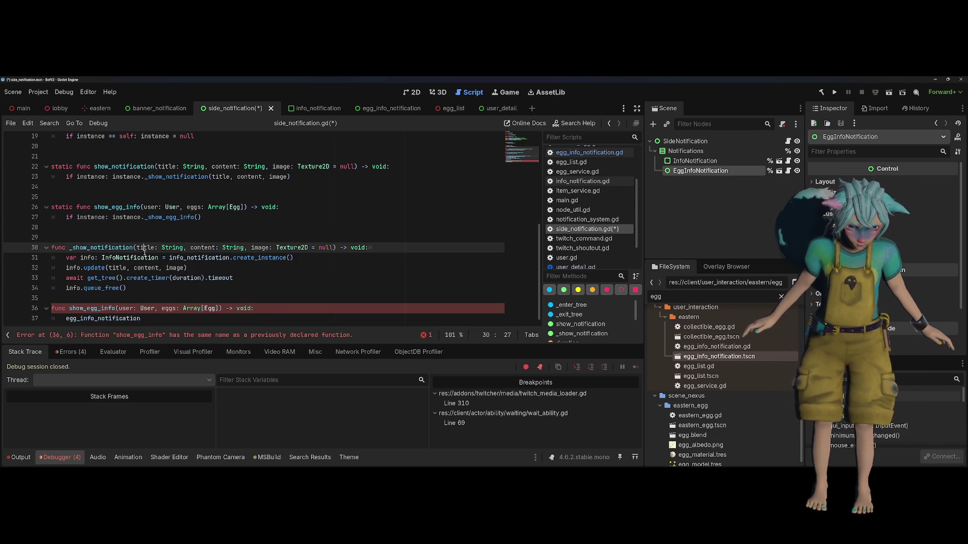
{"action": "left_click", "coordinate": [188, 218]}
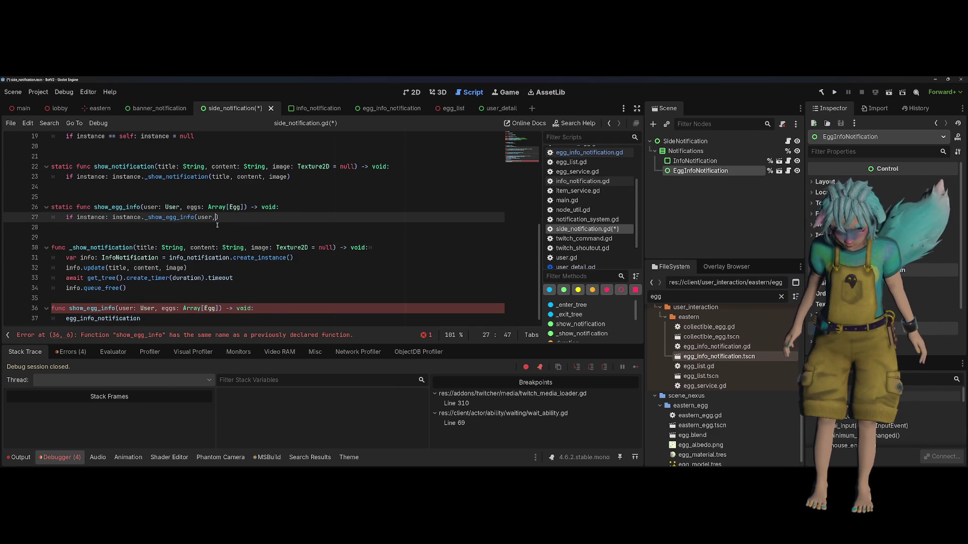
{"action": "type", "text": "s"}
{"action": "left_click", "coordinate": [255, 316]}
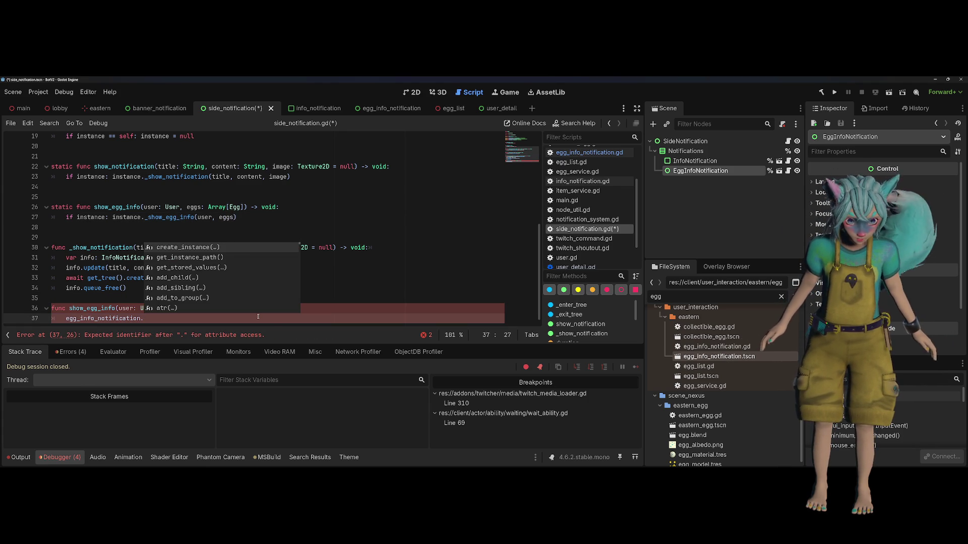
{"action": "key", "text": "Return"}
{"action": "key", "text": "Home"}
{"action": "type", "text": "var "}
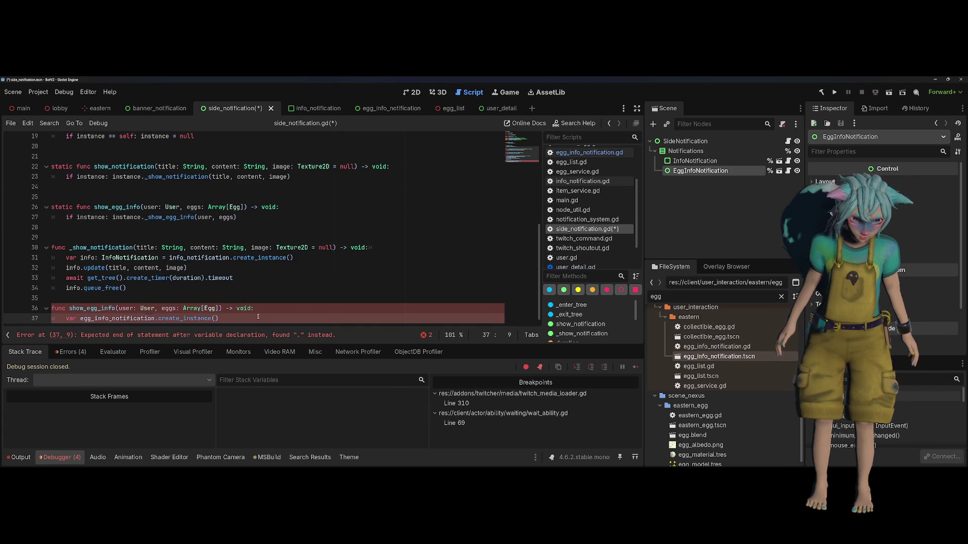
{"action": "type", "text": "info: E"}
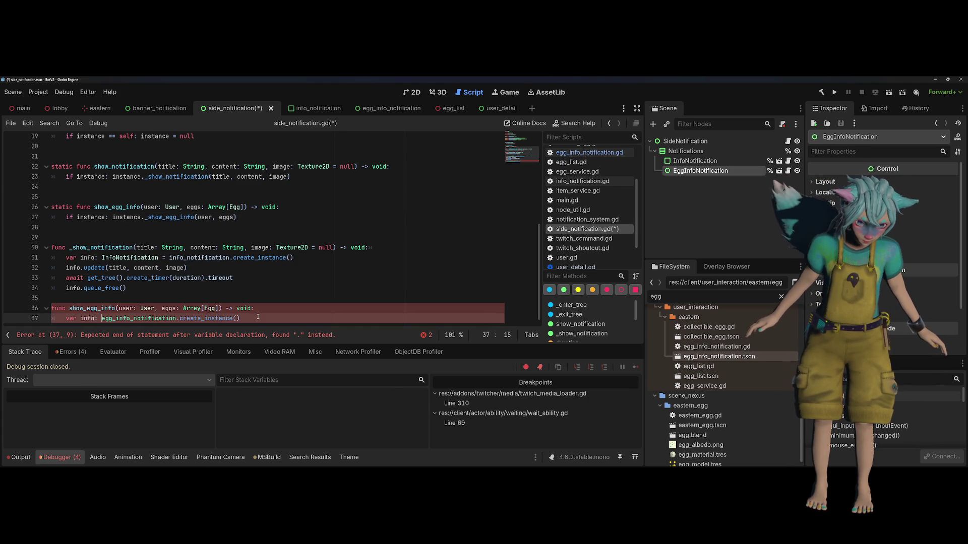
{"action": "type", "text": "ggIn"}
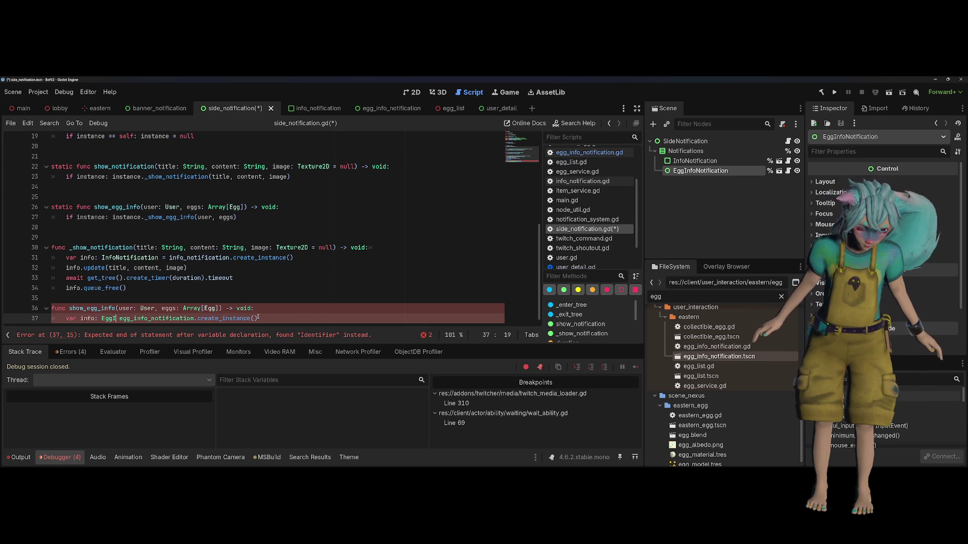
{"action": "key", "text": "Return"}
{"action": "type", "text": "="}
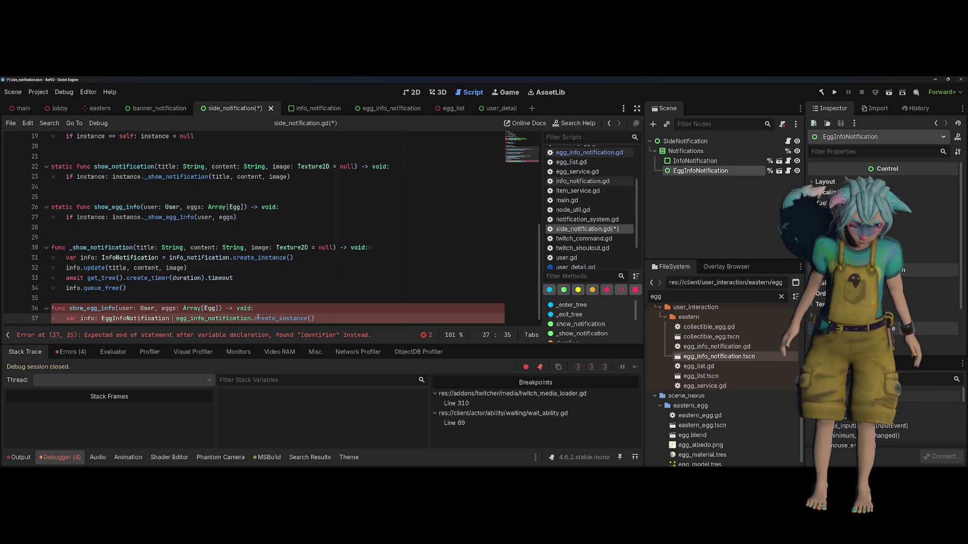
{"action": "left_click", "coordinate": [254, 221]}
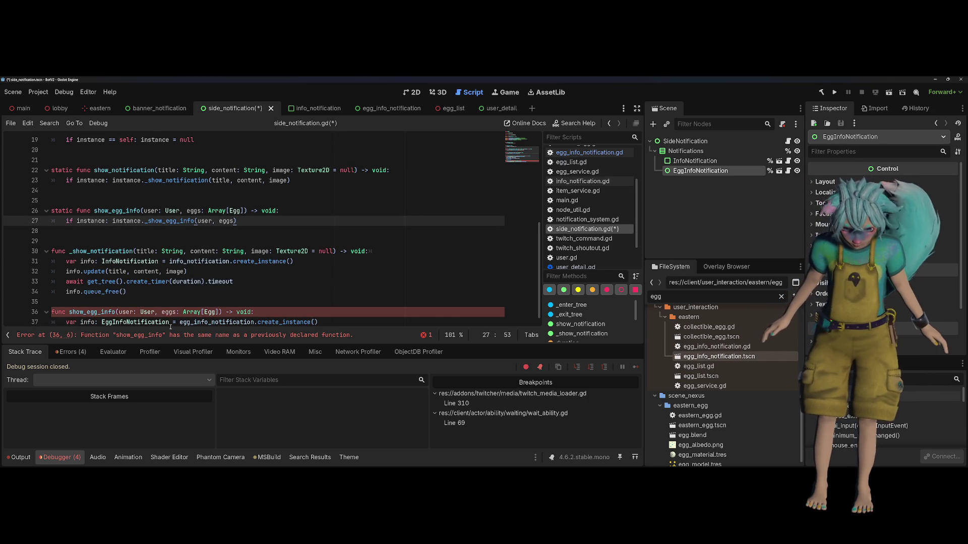
{"action": "left_click", "coordinate": [69, 312]}
- Rename the new function to _show_egg_info and assign info.user = user and info.eggs = eggs
{"action": "type", "text": "_"}
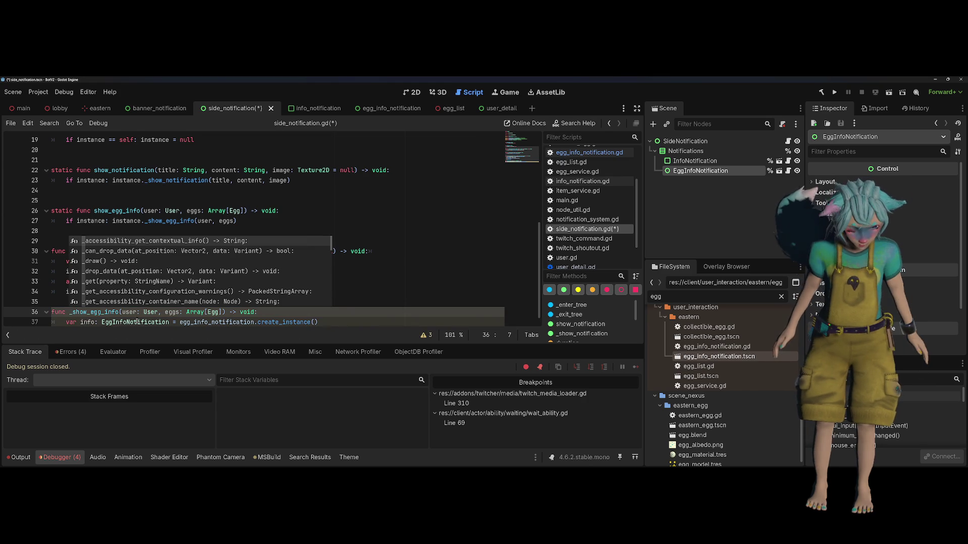
{"action": "left_click", "coordinate": [136, 322]}
{"action": "key", "text": "End"}
{"action": "key", "text": "Return"}
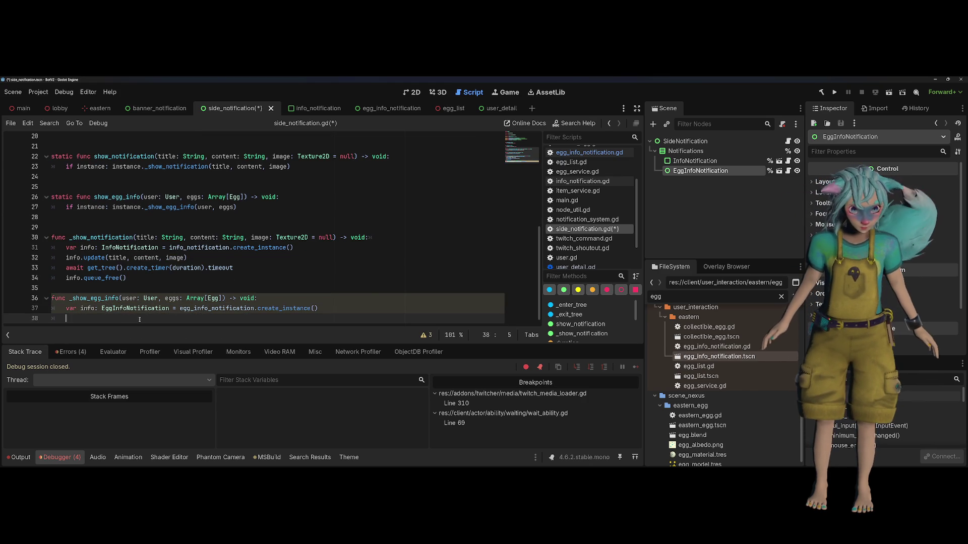
{"action": "type", "text": "user = "}
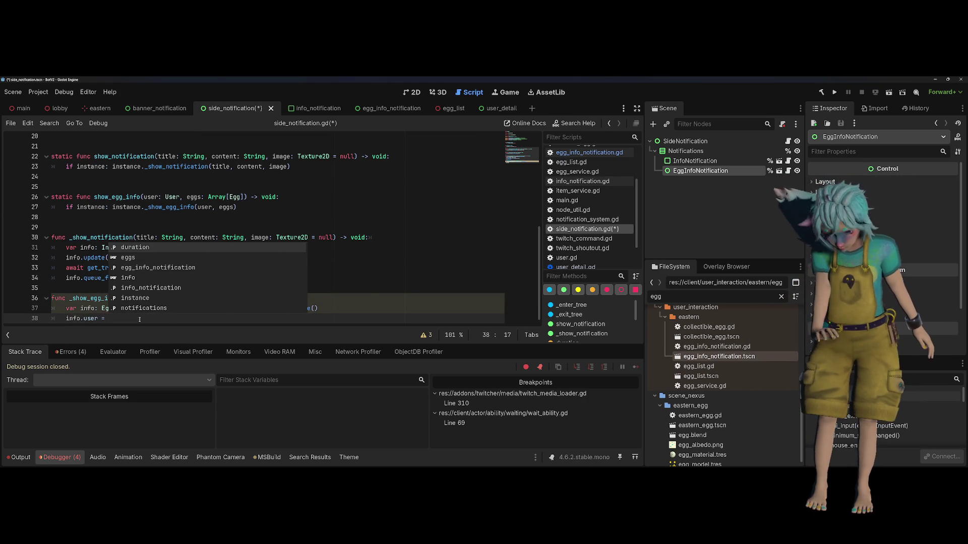
{"action": "type", "text": "user"}
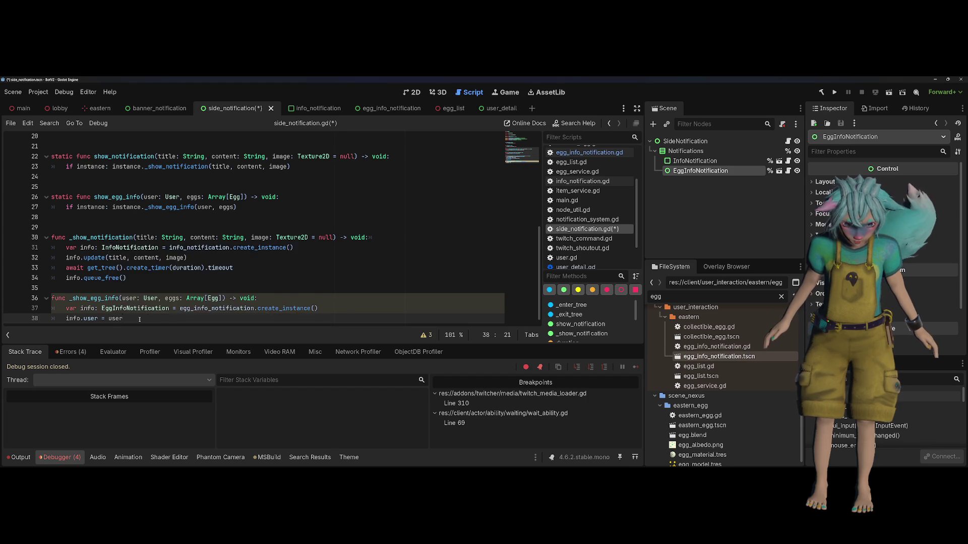
{"action": "key", "text": "Return"}
{"action": "type", "text": "inf"}
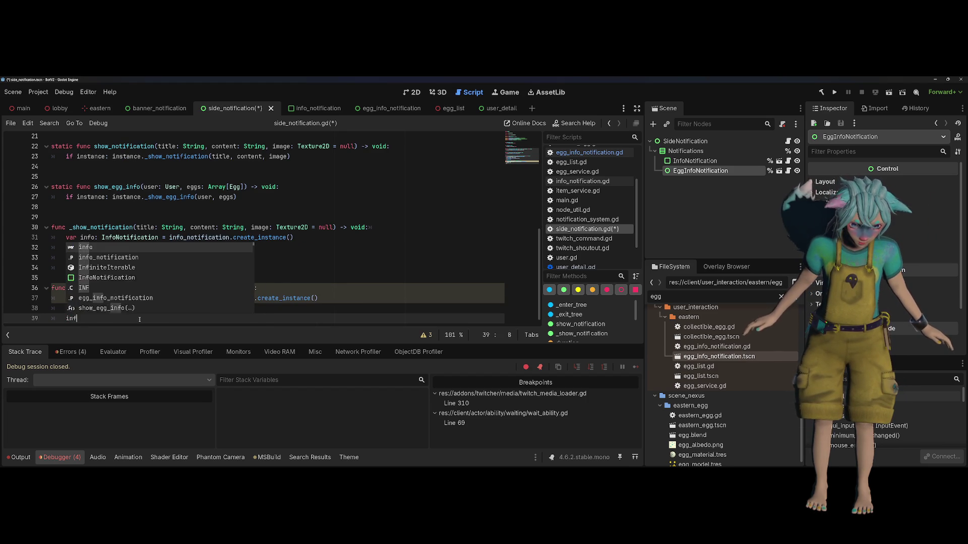
{"action": "type", "text": "o.egg"}
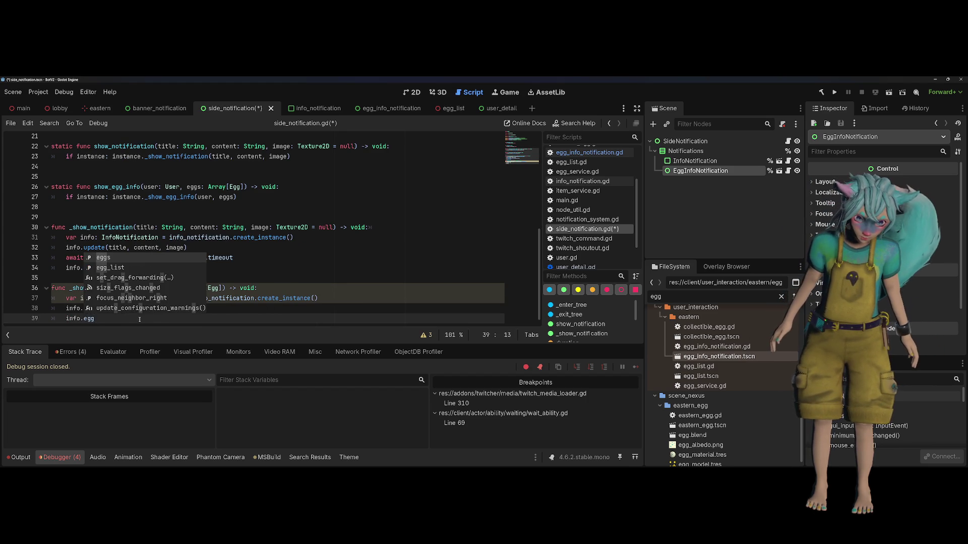
{"action": "type", "text": "s = "}
{"action": "type", "text": "egg"}
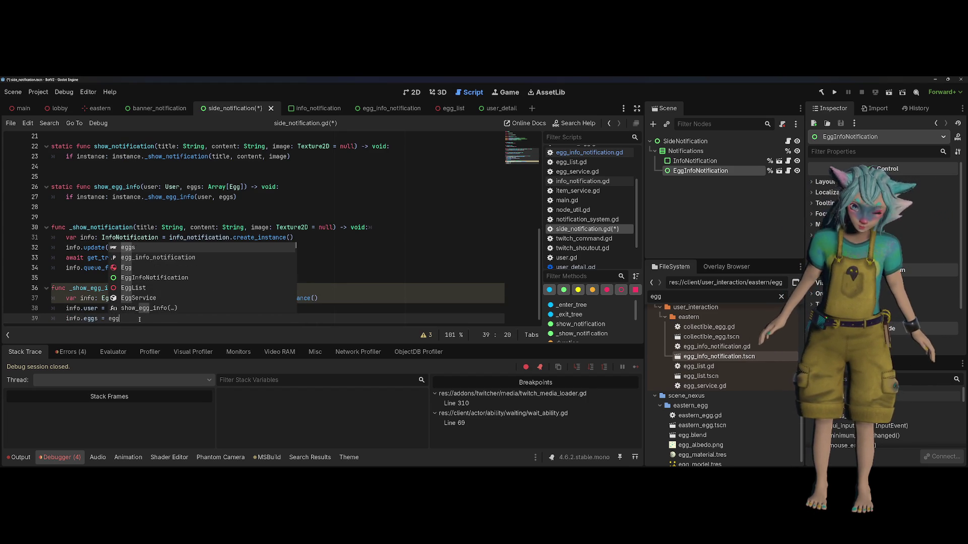
{"action": "key", "text": "Return"}
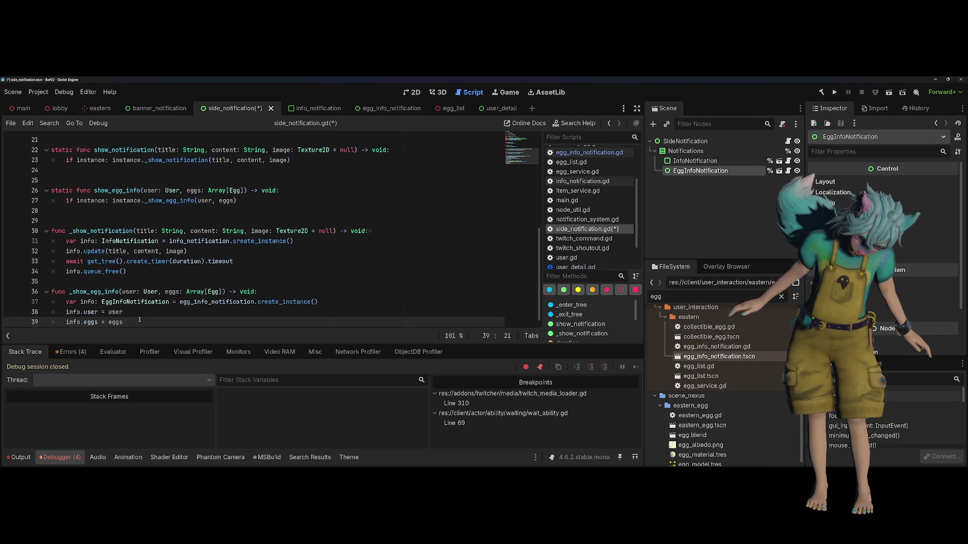
{"action": "key", "text": "Return"}
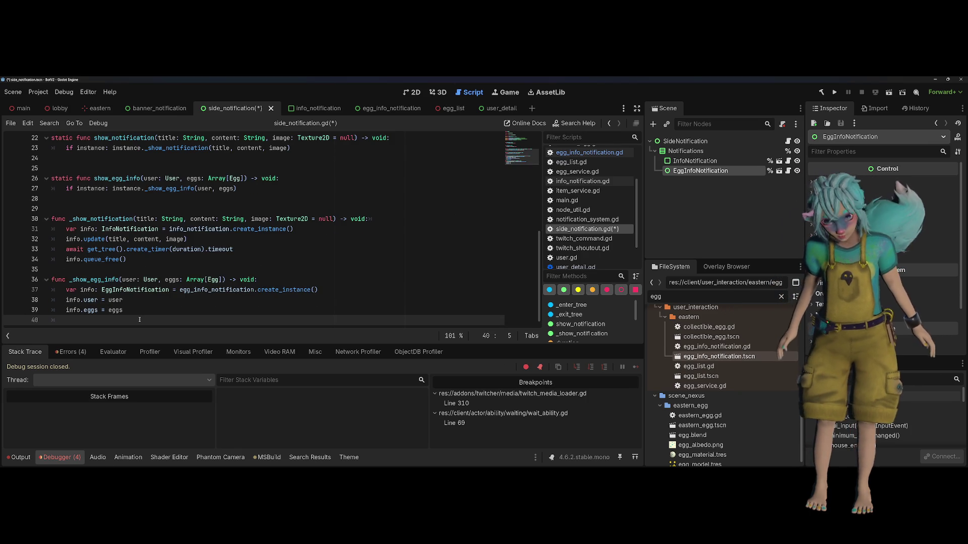
- Duplicate the await timer and queue_free lines into _show_egg_info and save side_notification.gd
{"action": "key", "text": "Up"}
{"action": "key", "text": "Up"}
{"action": "key", "text": "Up"}
{"action": "key", "text": "End"}
{"action": "key", "text": "shift+Up"}
{"action": "key", "text": "ctrl+alt+Down"}
{"action": "key", "text": "alt+Down"}
{"action": "key", "text": "alt+Down"}
{"action": "key", "text": "alt+Down"}
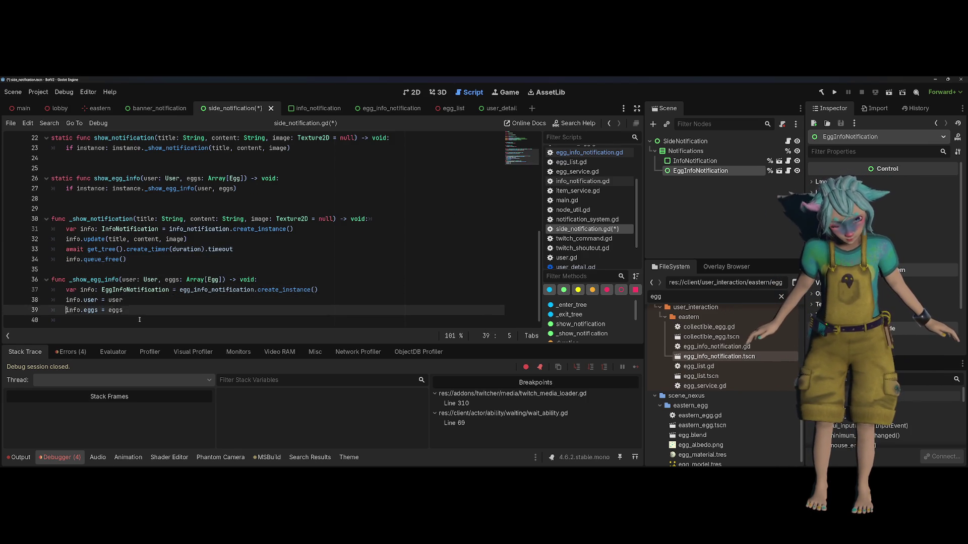
{"action": "key", "text": "Up"}
{"action": "key", "text": "shift+Up"}
{"action": "key", "text": "shift+Home"}
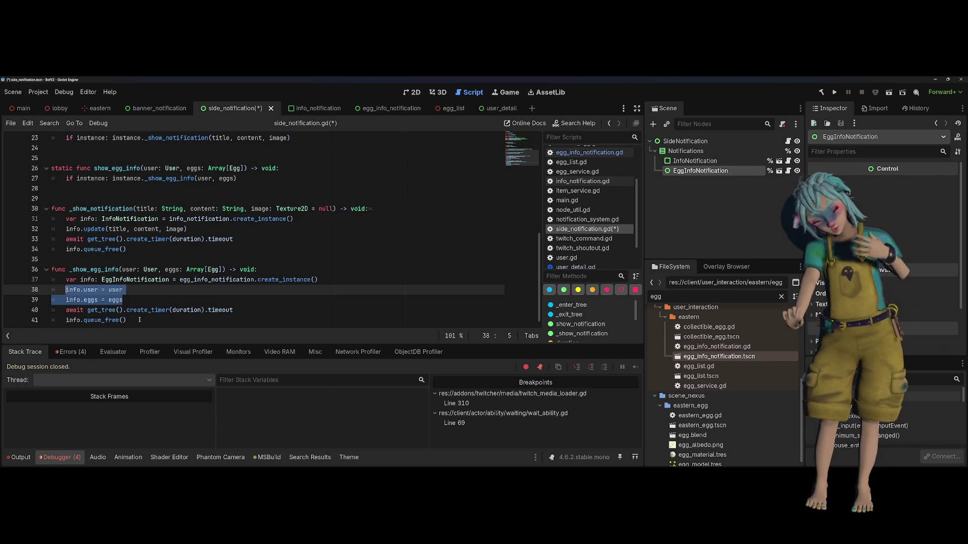
{"action": "double_click", "coordinate": [295, 279]}
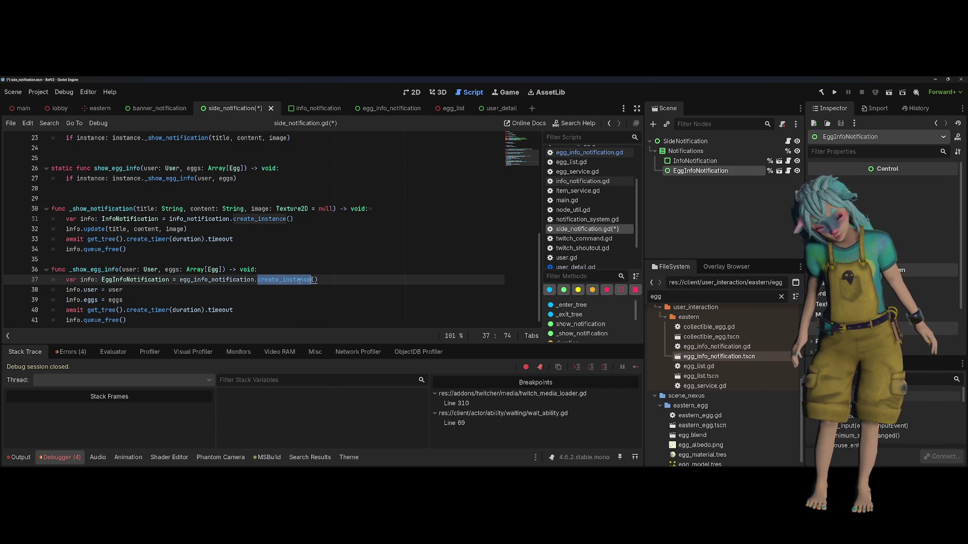
{"action": "left_click_drag", "start_coordinate": [123, 300], "coordinate": [52, 290]}
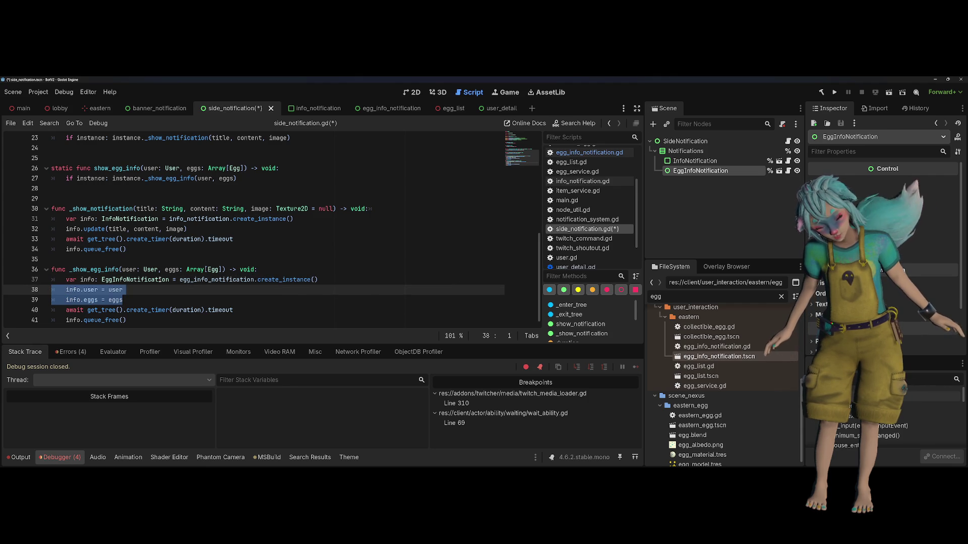
{"action": "left_click", "coordinate": [269, 259]}
{"action": "key", "text": "ctrl+s"}
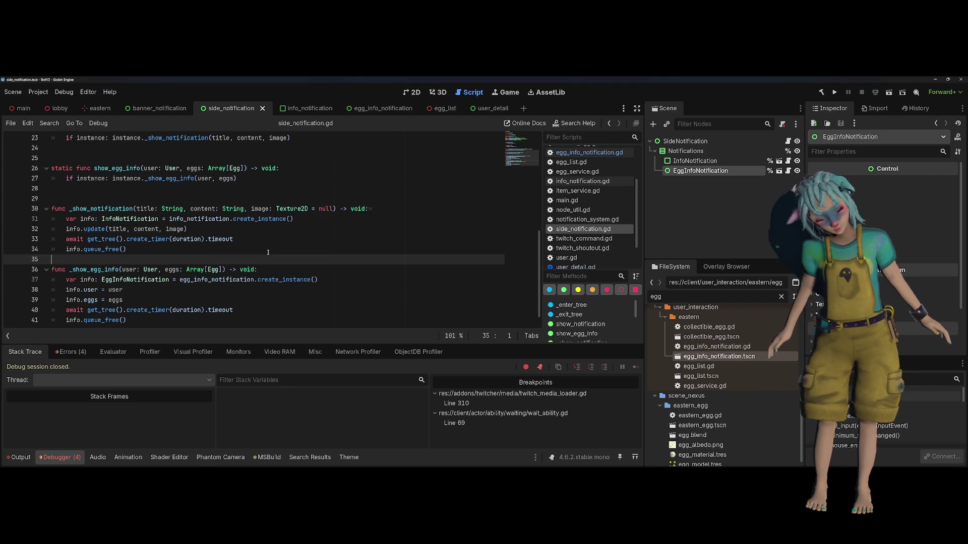
- Check the update function called in side_notification.gd, then switch to egg_info_notification.gd
{"action": "key", "text": "Down"}
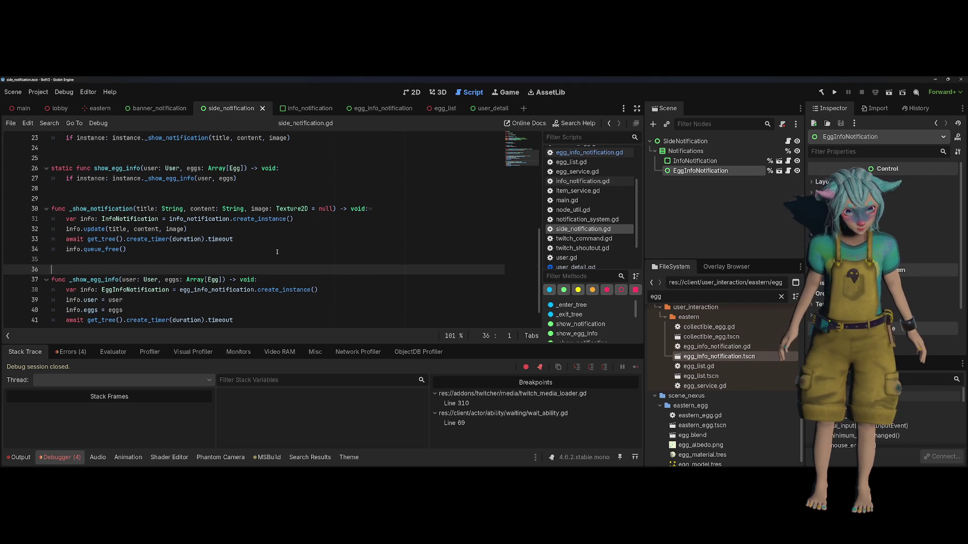
{"action": "scroll", "coordinate": [276, 252], "scroll_direction": "up", "scroll_amount": 2}
{"action": "scroll", "coordinate": [277, 251], "scroll_direction": "down", "scroll_amount": 3}
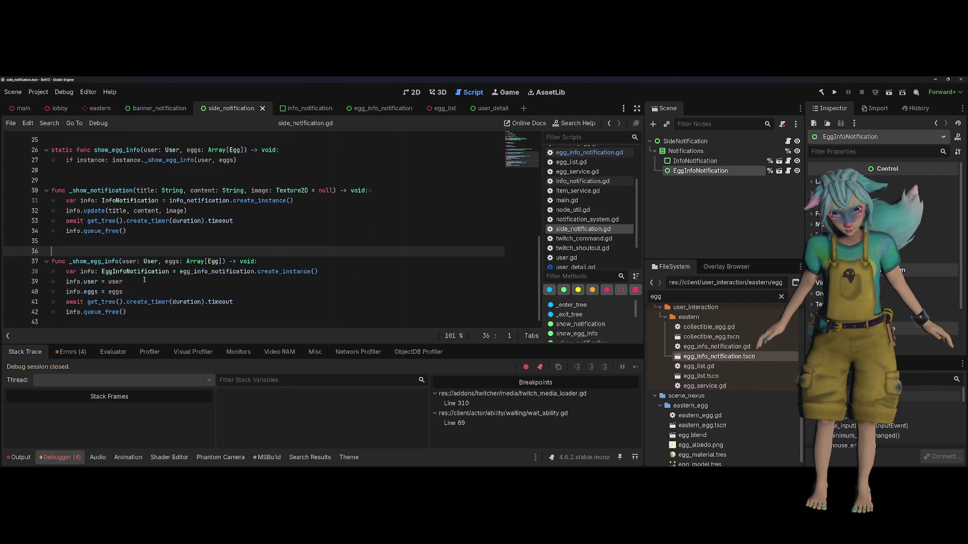
{"action": "double_click", "coordinate": [95, 211]}
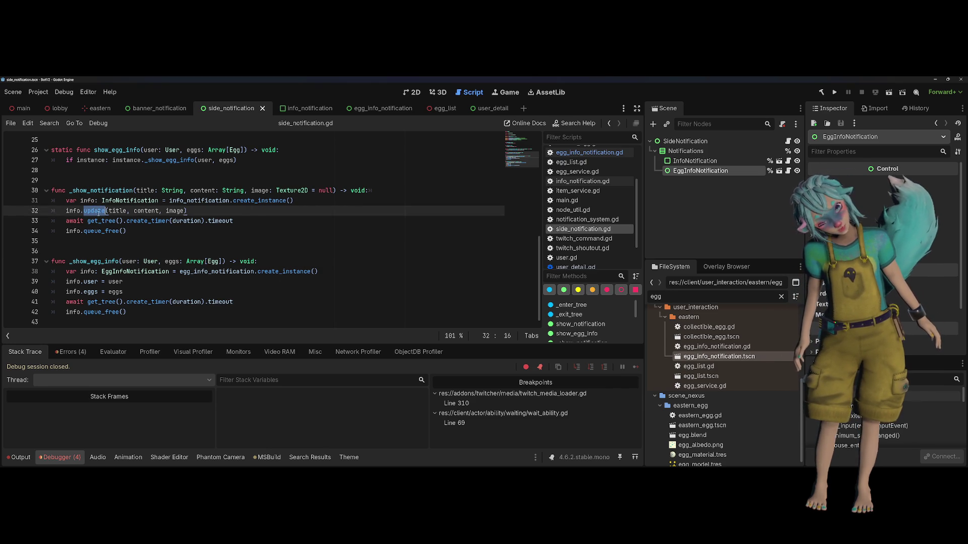
{"action": "left_click", "coordinate": [102, 215], "text": "ctrl"}
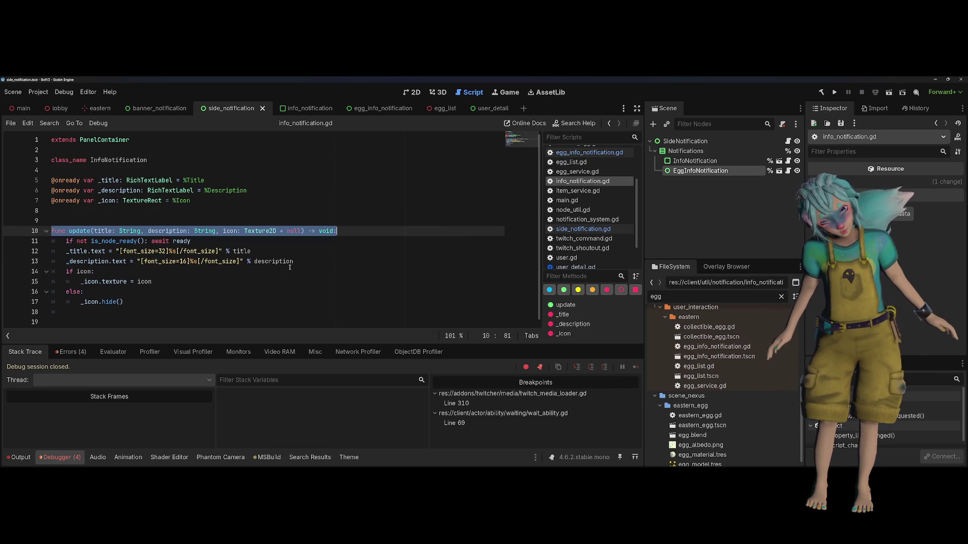
{"action": "key", "text": "alt+Left"}
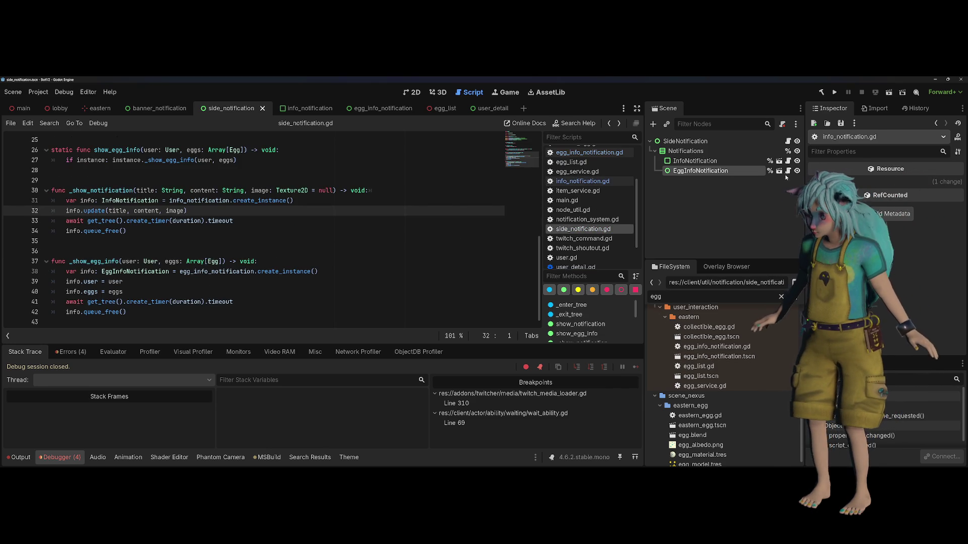
{"action": "left_click", "coordinate": [788, 171]}
- Paste an update function below _ready, replacing its title/description/icon parameters with user: User
{"action": "left_click", "coordinate": [207, 272]}
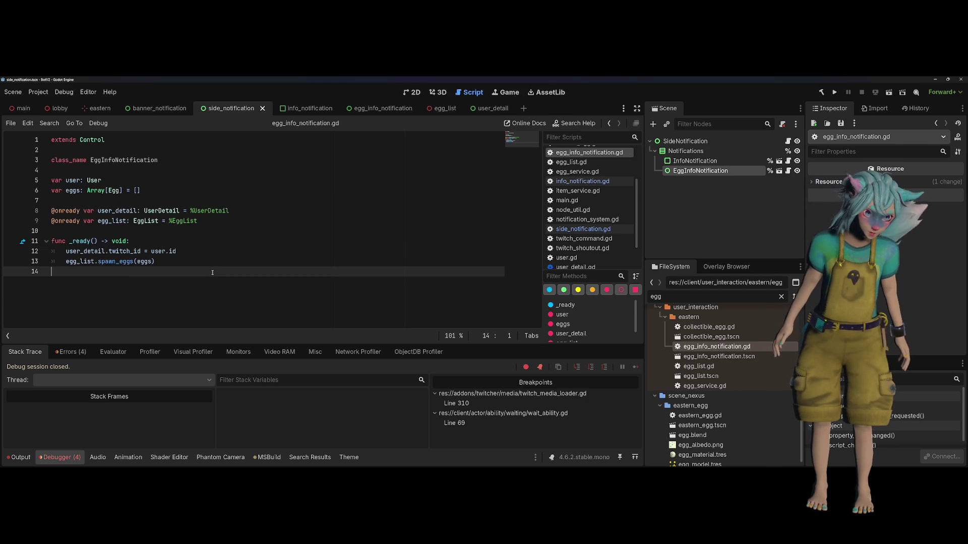
{"action": "type", "text": "func update(title: String, description: String, icon: Texture2D = null) -> void:"}
{"action": "key", "text": "Up"}
{"action": "key", "text": "Down"}
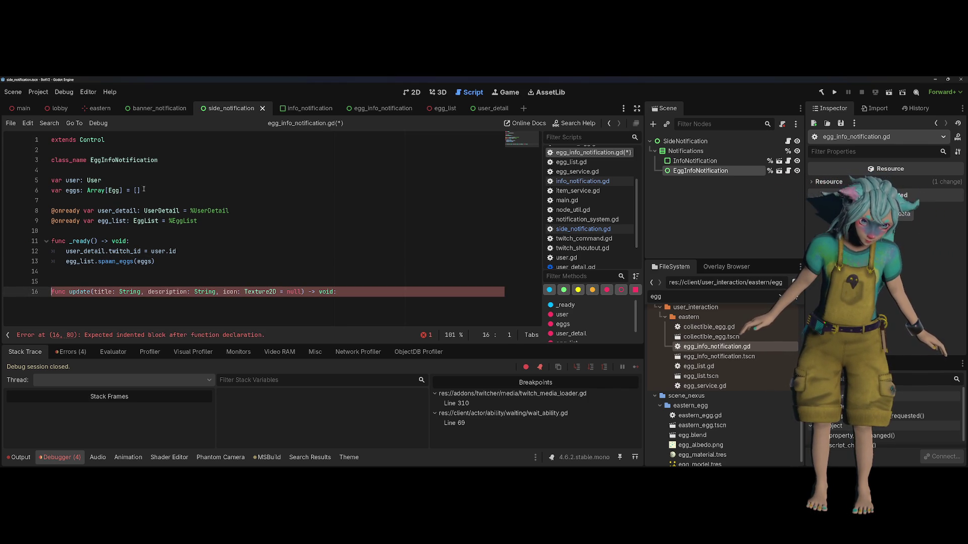
{"action": "left_click_drag", "start_coordinate": [141, 190], "coordinate": [36, 181]}
{"action": "left_click", "coordinate": [94, 180]}
{"action": "key", "text": "ctrl+BackSpace"}
{"action": "key", "text": "ctrl+BackSpace"}
{"action": "key", "text": "ctrl+BackSpace"}
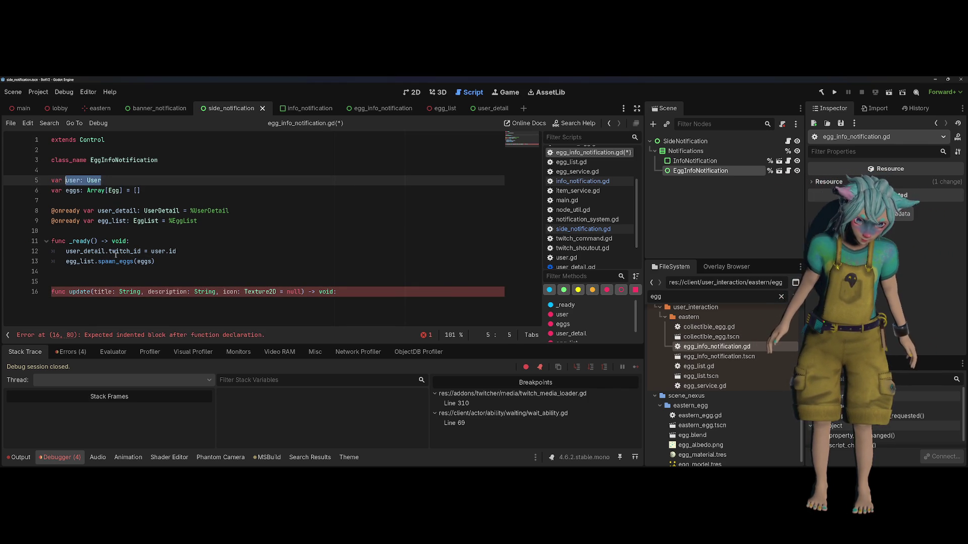
{"action": "left_click", "coordinate": [280, 283]}
{"action": "left_click_drag", "start_coordinate": [301, 291], "coordinate": [93, 291]}
{"action": "type", "text": "user: User"}
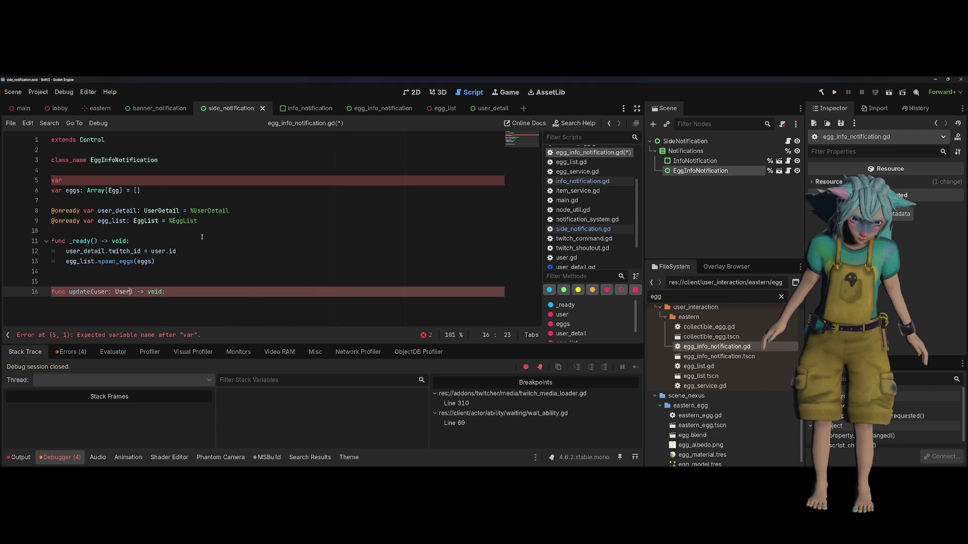
- Move the eggs: Array[Egg] = [] declaration into update's parameters and delete the leftover var lines
{"action": "left_click_drag", "start_coordinate": [141, 191], "coordinate": [65, 192]}
{"action": "key", "text": "ctrl+x"}
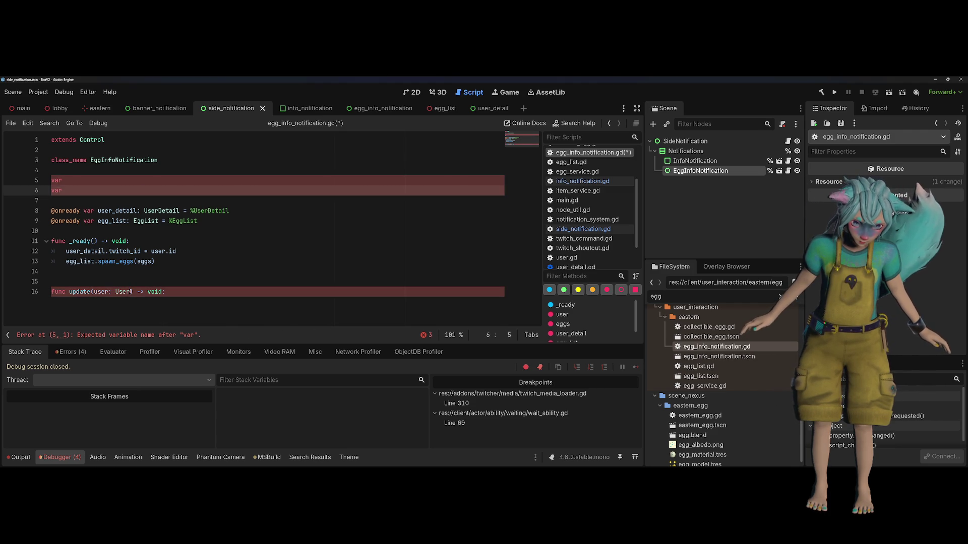
{"action": "left_click", "coordinate": [130, 292]}
{"action": "type", "text": ","}
{"action": "key", "text": "ctrl+v"}
{"action": "left_click", "coordinate": [76, 166]}
{"action": "key", "text": "Delete"}
{"action": "key", "text": "Delete"}
{"action": "key", "text": "Delete"}
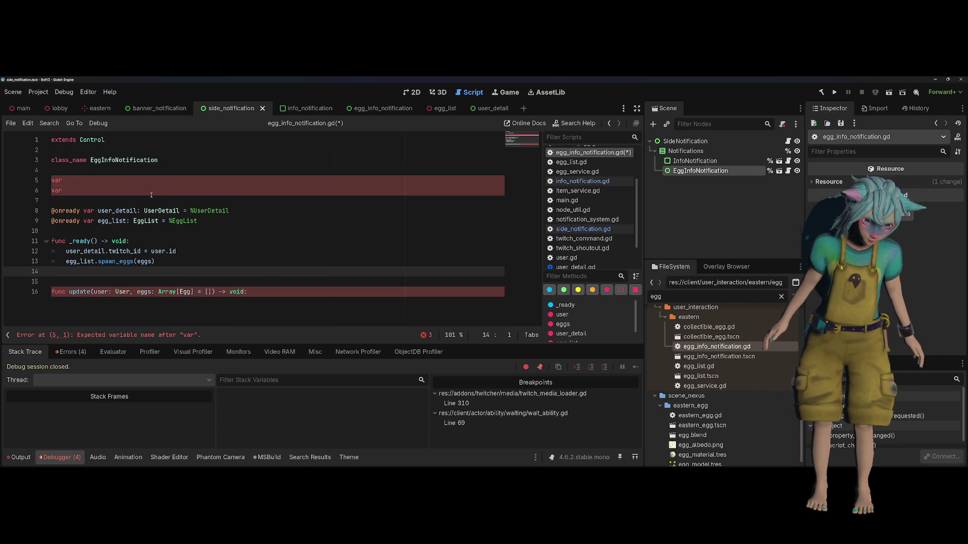
- Move the _ready body lines into the update function
{"action": "left_click", "coordinate": [182, 205]}
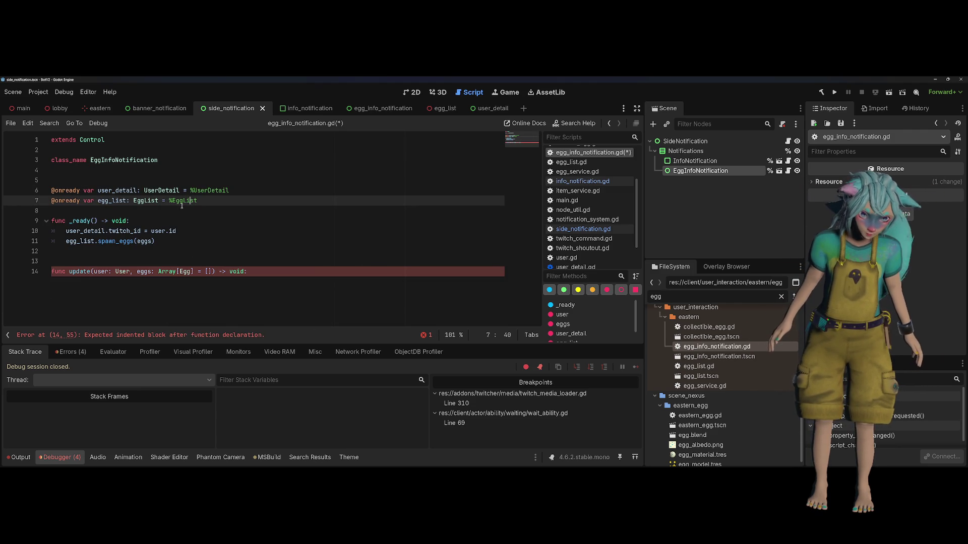
{"action": "triple_click", "coordinate": [140, 241]}
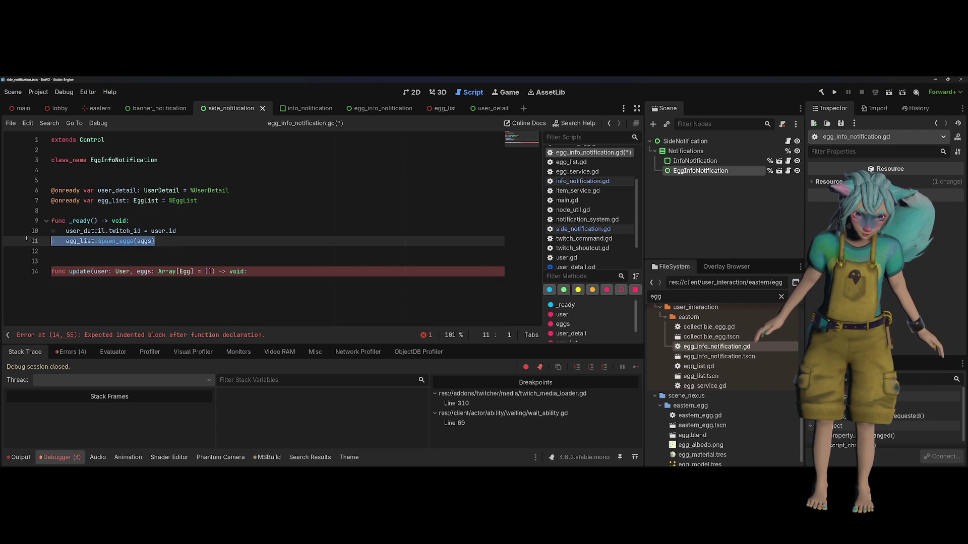
{"action": "key", "text": "shift+Up"}
{"action": "key", "text": "BackSpace"}
{"action": "left_click", "coordinate": [107, 262]}
{"action": "key", "text": "End"}
{"action": "key", "text": "Return"}
{"action": "key", "text": "ctrl+v"}
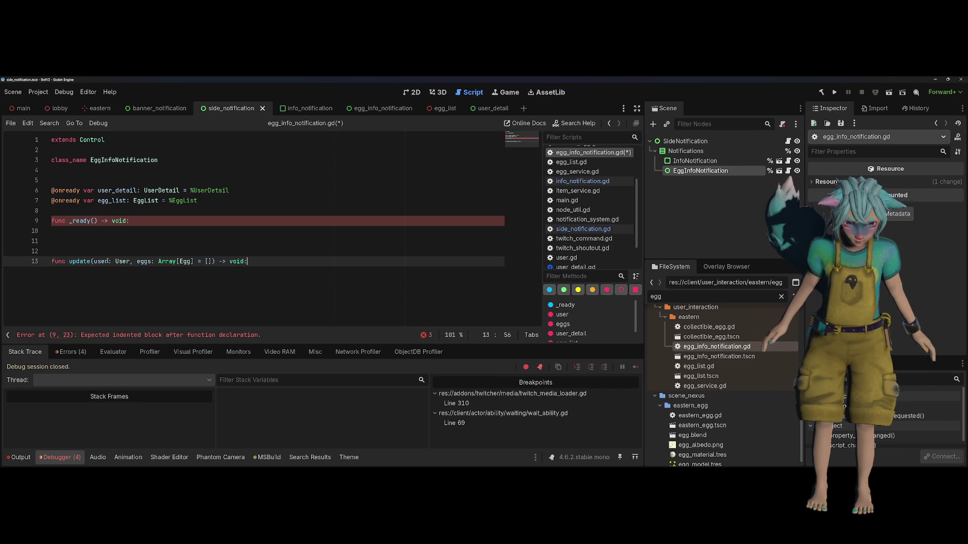
- Fix the pasted indentation, delete the empty _ready function, and save egg_info_notification.gd
{"action": "key", "text": "Up"}
{"action": "key", "text": "shift+Tab"}
{"action": "key", "text": "Up"}
{"action": "key", "text": "Up"}
{"action": "key", "text": "Up"}
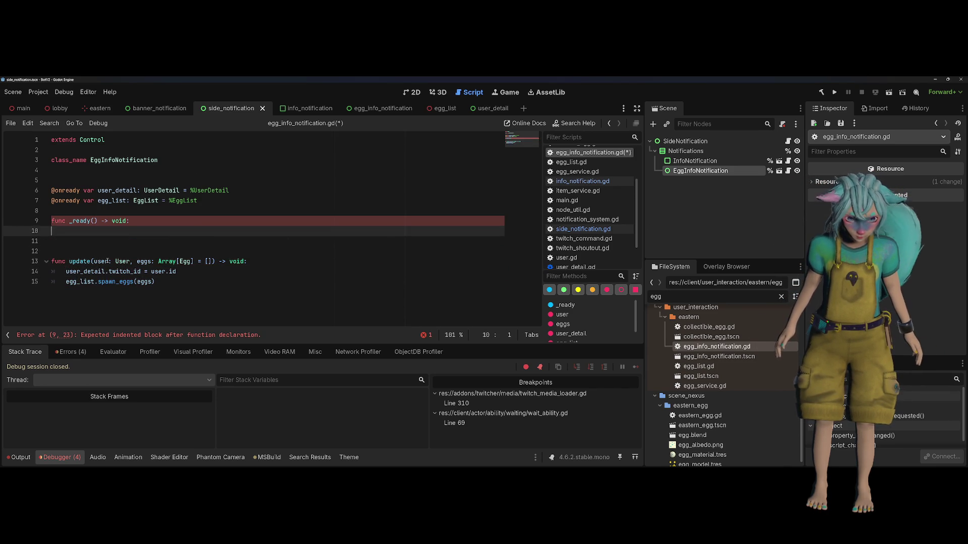
{"action": "key", "text": "shift+Up"}
{"action": "key", "text": "BackSpace"}
{"action": "key", "text": "Delete"}
{"action": "key", "text": "Delete"}
{"action": "key", "text": "Delete"}
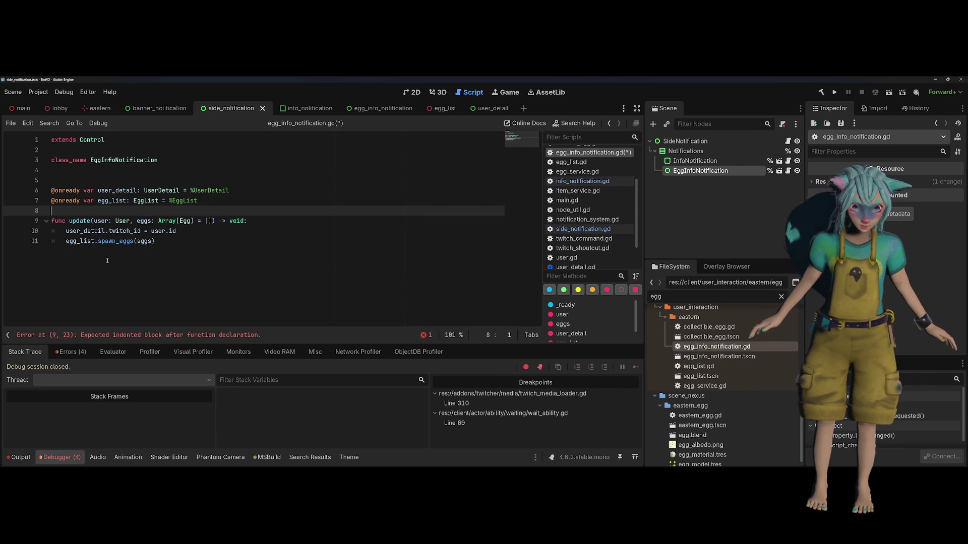
{"action": "key", "text": "Return"}
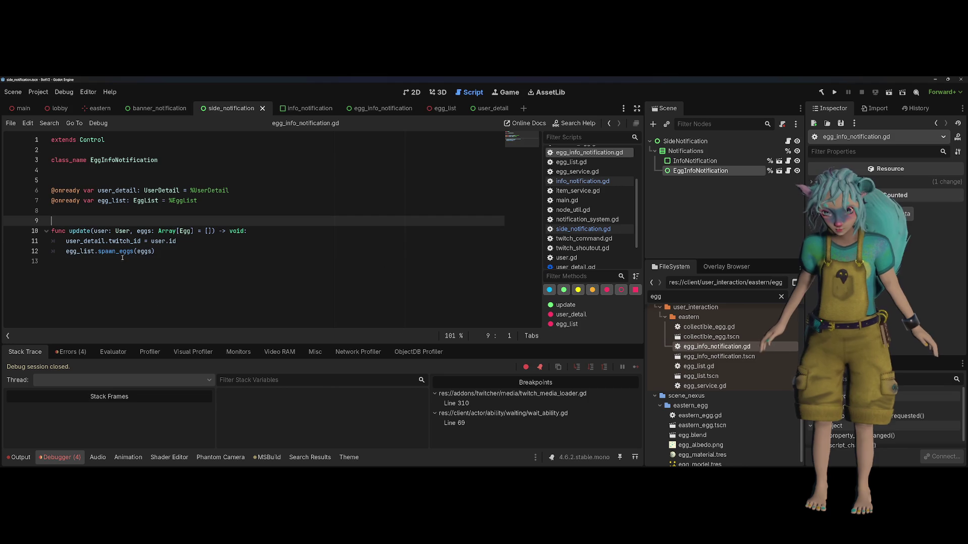
- Run the project to test the updated egg info notification
{"action": "left_click", "coordinate": [146, 252]}
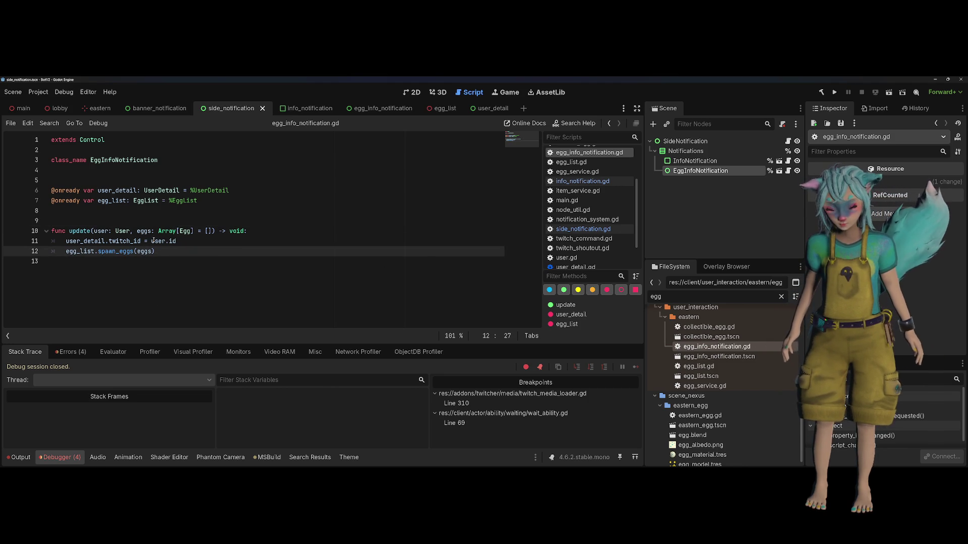
{"action": "mouse_move", "coordinate": [154, 241]}
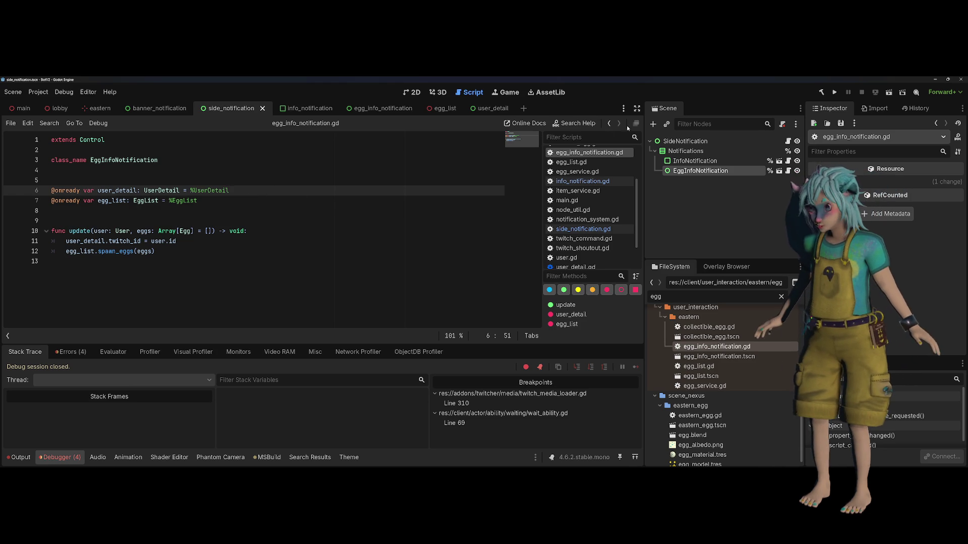
{"action": "left_click", "coordinate": [834, 92]}
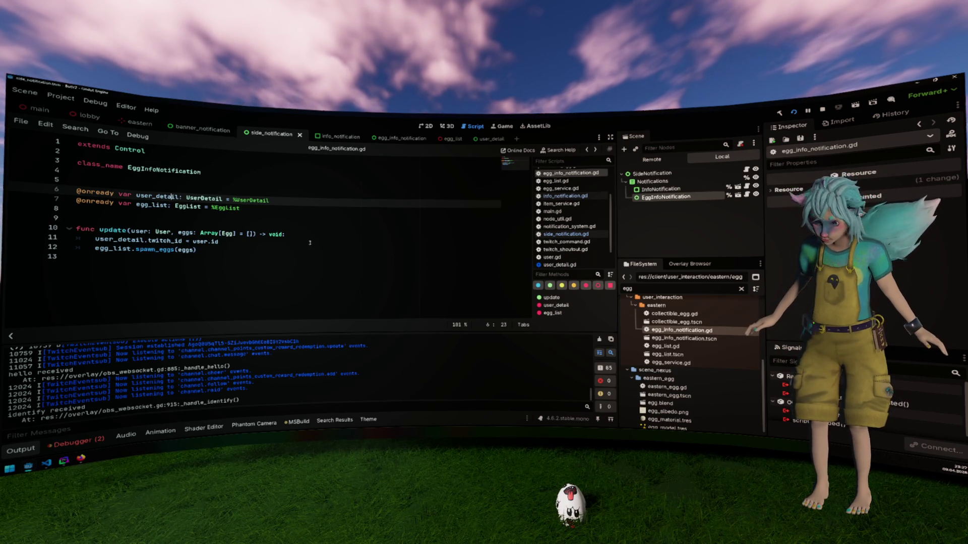
{"action": "left_click", "coordinate": [354, 245]}
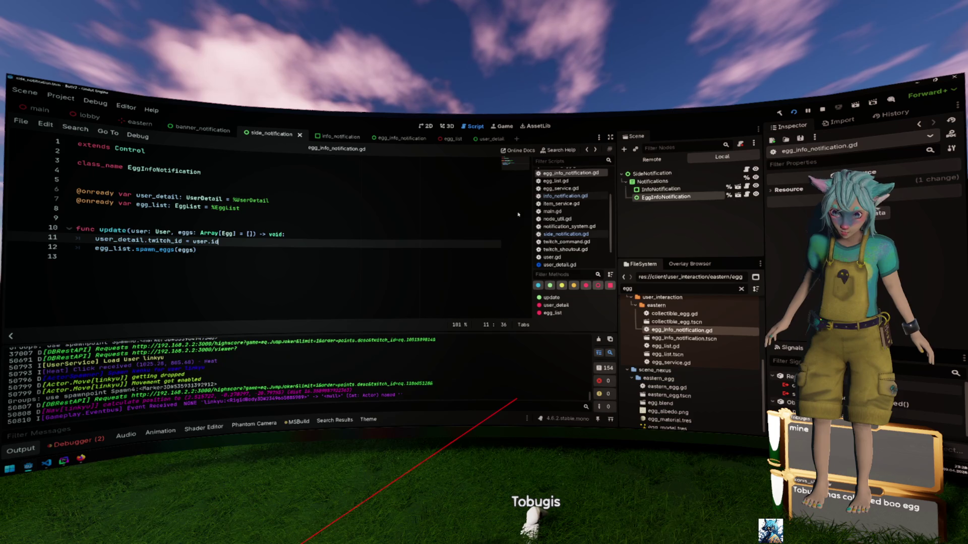
- Close the db_eggs.gd, db_get_egg_collection.gd and db_rest_ext_api.gd scripts, leaving eastern.gd open
{"action": "scroll", "coordinate": [558, 184], "scroll_direction": "up", "scroll_amount": 3}
{"action": "middle_click", "coordinate": [558, 182]}
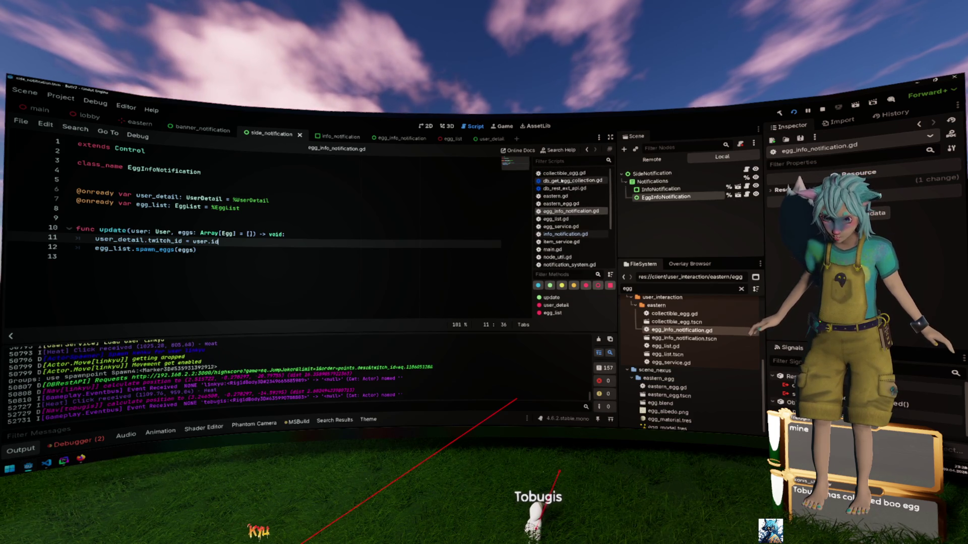
{"action": "middle_click", "coordinate": [558, 182]}
{"action": "middle_click", "coordinate": [559, 183]}
{"action": "left_click", "coordinate": [556, 180]}
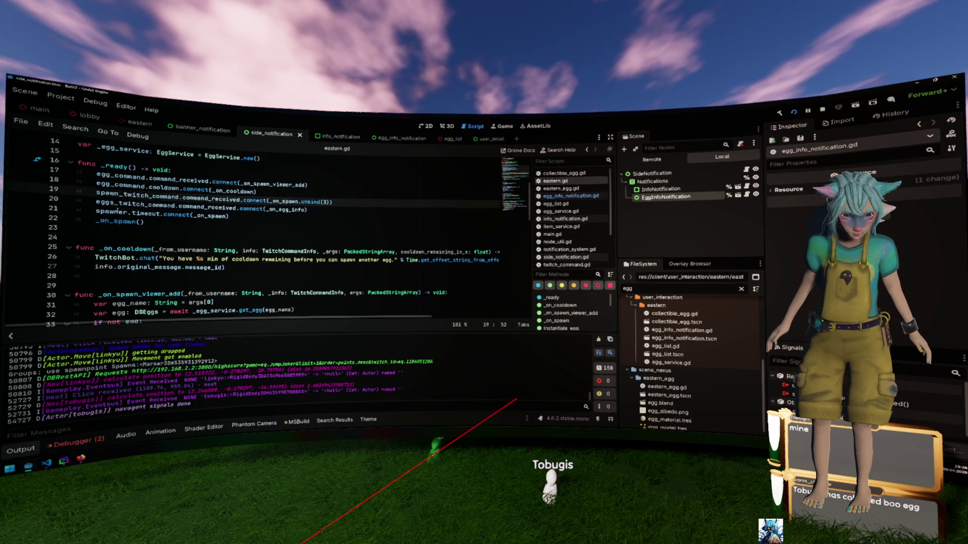
- Trace eggs_twitch_command's connection to _on_egg_info and review its egg_nodes.append code
{"action": "double_click", "coordinate": [151, 204]}
{"action": "double_click", "coordinate": [130, 186]}
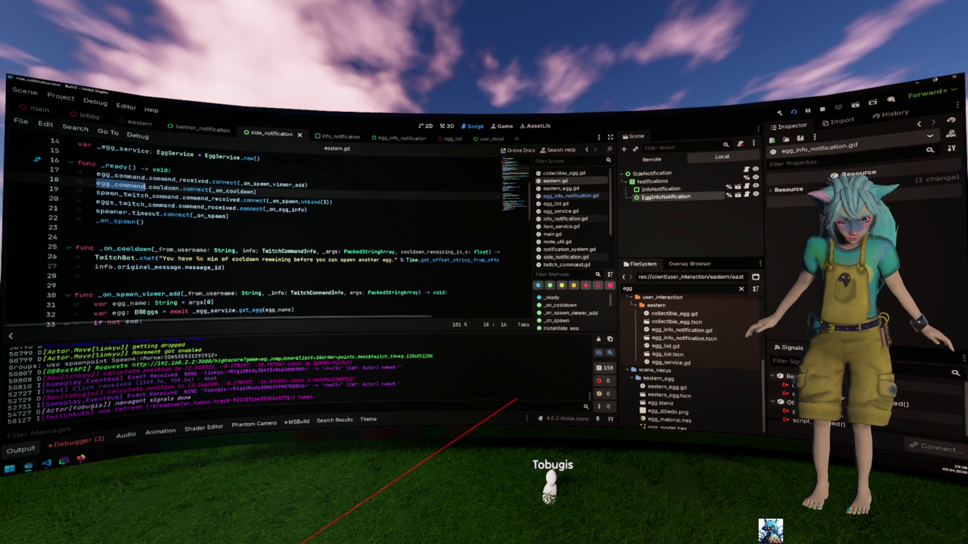
{"action": "mouse_move", "coordinate": [248, 193]}
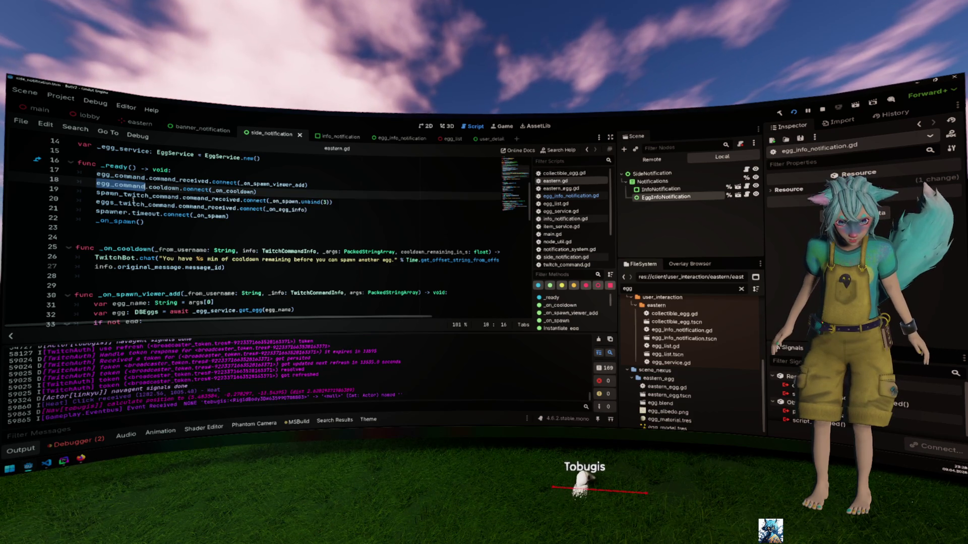
{"action": "double_click", "coordinate": [135, 204]}
{"action": "left_click", "coordinate": [317, 210], "text": "shift"}
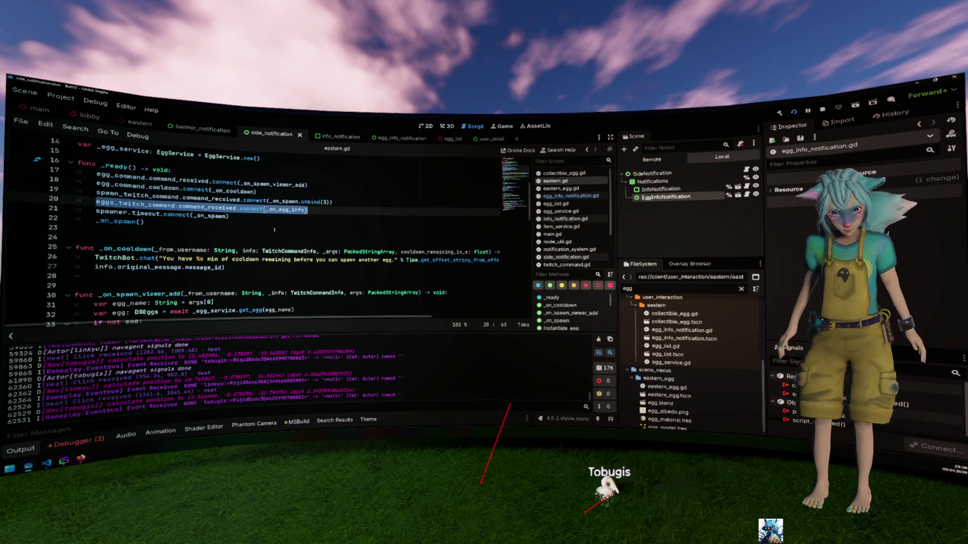
{"action": "left_click", "coordinate": [272, 210], "text": "ctrl"}
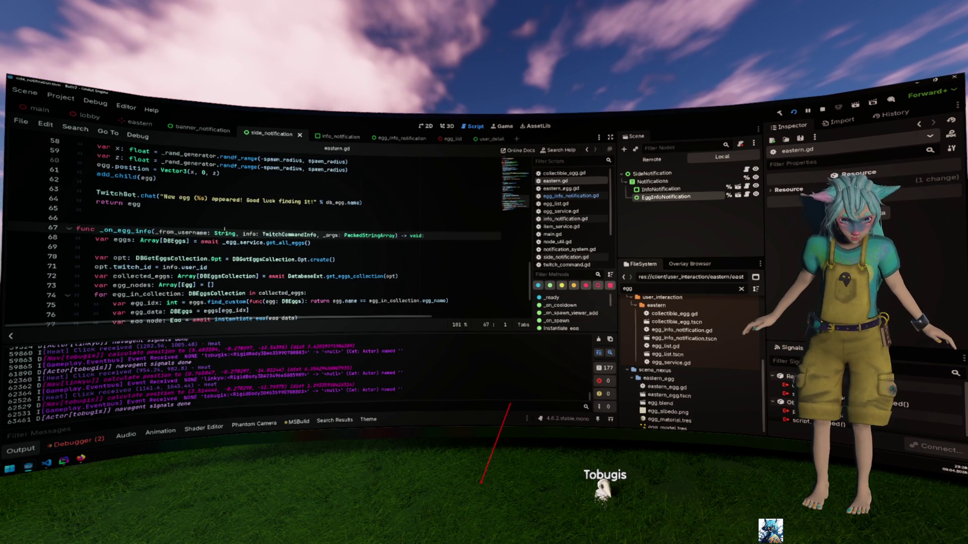
{"action": "scroll", "coordinate": [302, 219], "scroll_direction": "down", "scroll_amount": 2}
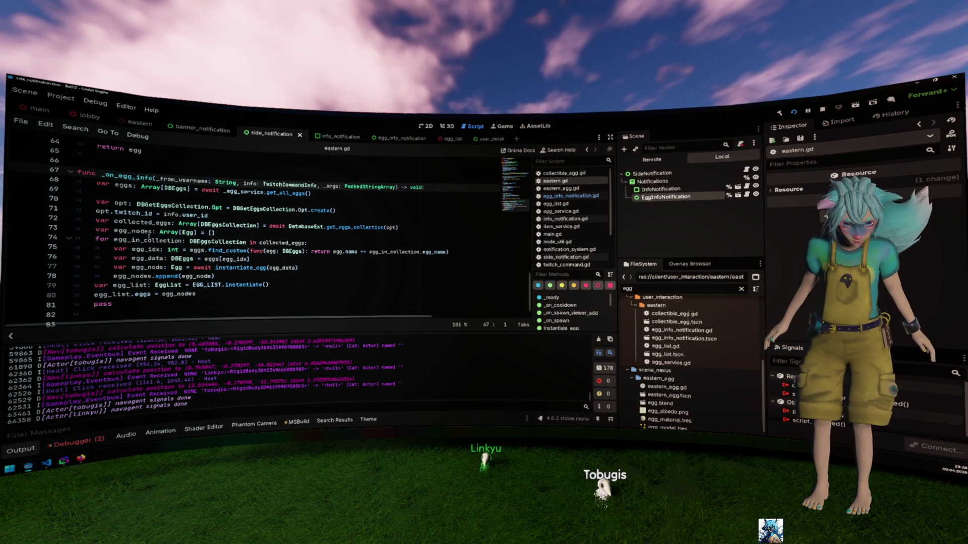
{"action": "mouse_move", "coordinate": [255, 258]}
{"action": "left_mouse_down"}
{"action": "mouse_move", "coordinate": [303, 272]}
{"action": "mouse_move", "coordinate": [242, 277]}
{"action": "mouse_move", "coordinate": [313, 267]}
{"action": "mouse_move", "coordinate": [94, 285]}
{"action": "left_mouse_up"}
- Note the get_all_eggs call, then select _on_spawn_viewer_add and place the caret in its body
{"action": "left_click", "coordinate": [288, 286]}
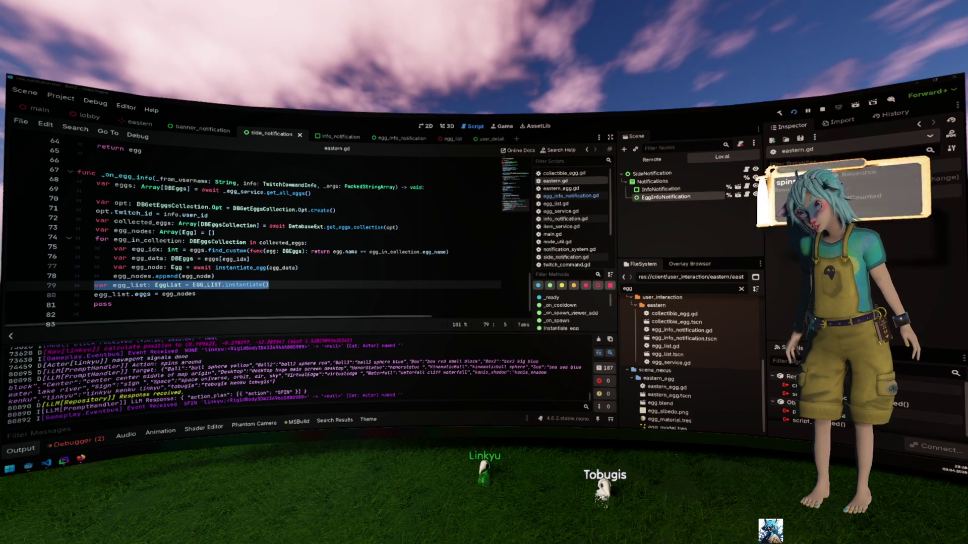
{"action": "left_click", "coordinate": [428, 196]}
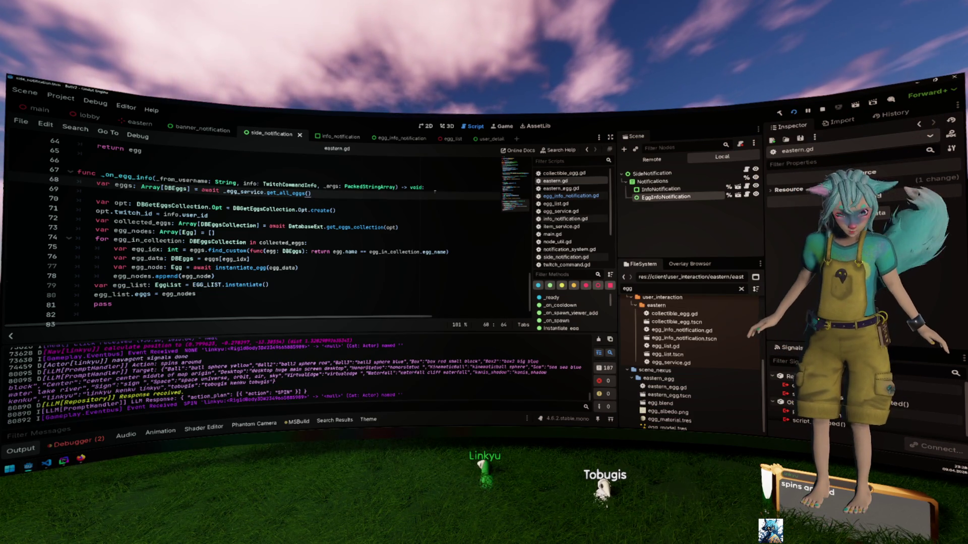
{"action": "scroll", "coordinate": [385, 245], "scroll_direction": "up", "scroll_amount": 13}
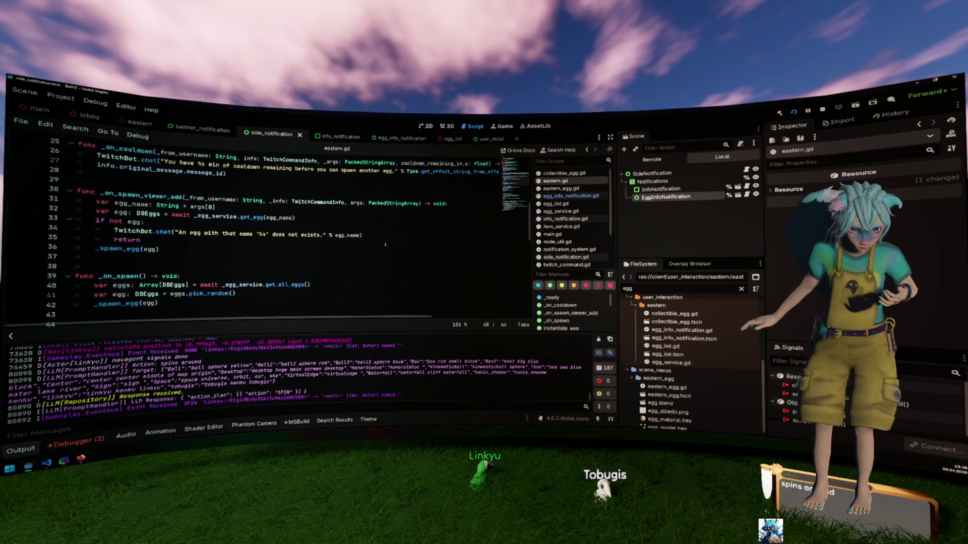
{"action": "double_click", "coordinate": [137, 196]}
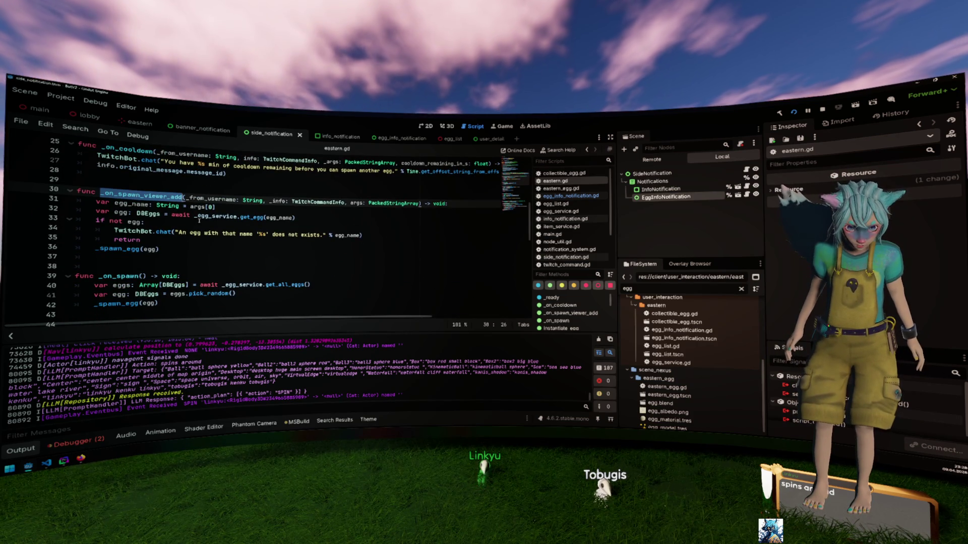
{"action": "left_click", "coordinate": [179, 232]}
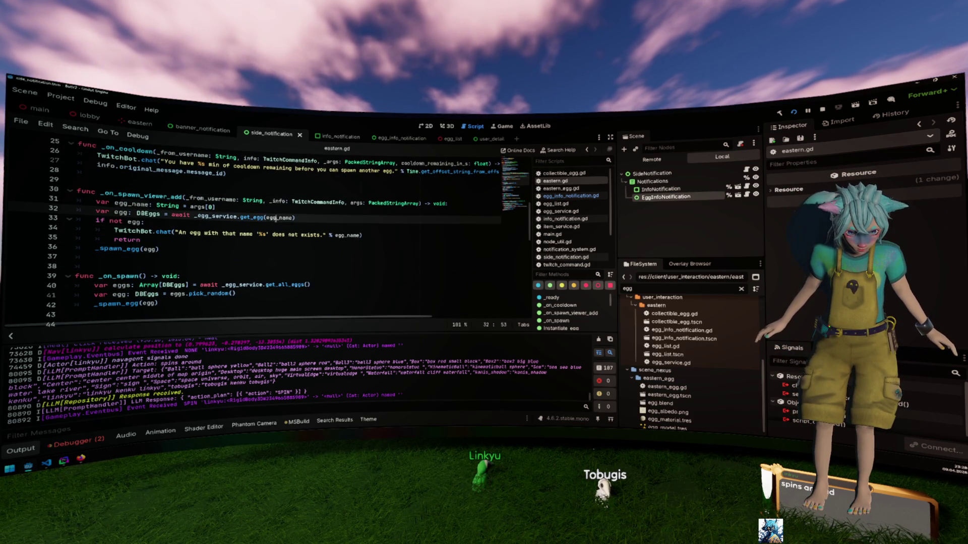
- Try an 'if args.is_empty():' block above the egg_name line, then undo it
{"action": "key", "text": "Up"}
{"action": "key", "text": "Up"}
{"action": "key", "text": "Up"}
{"action": "key", "text": "End"}
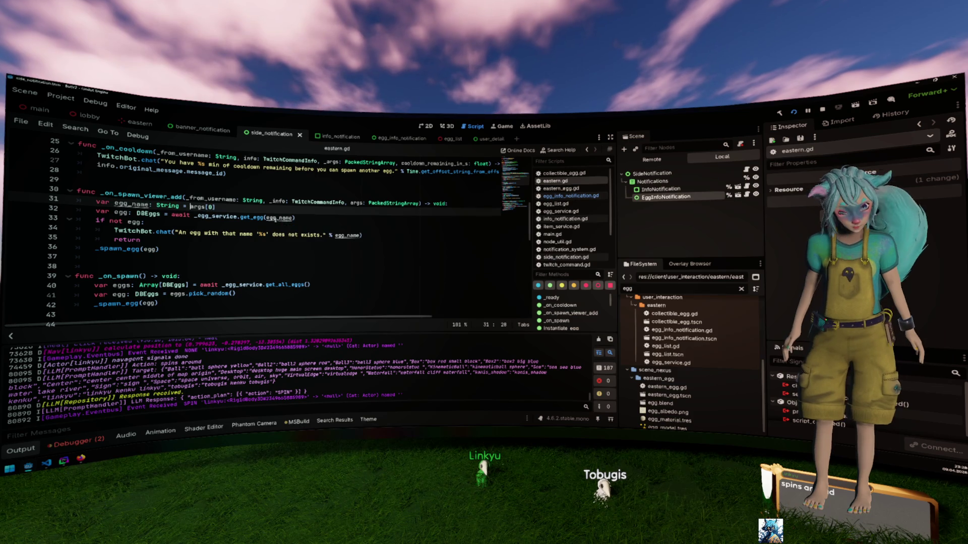
{"action": "key", "text": "ctrl+shift+Return"}
{"action": "type", "text": "if args."}
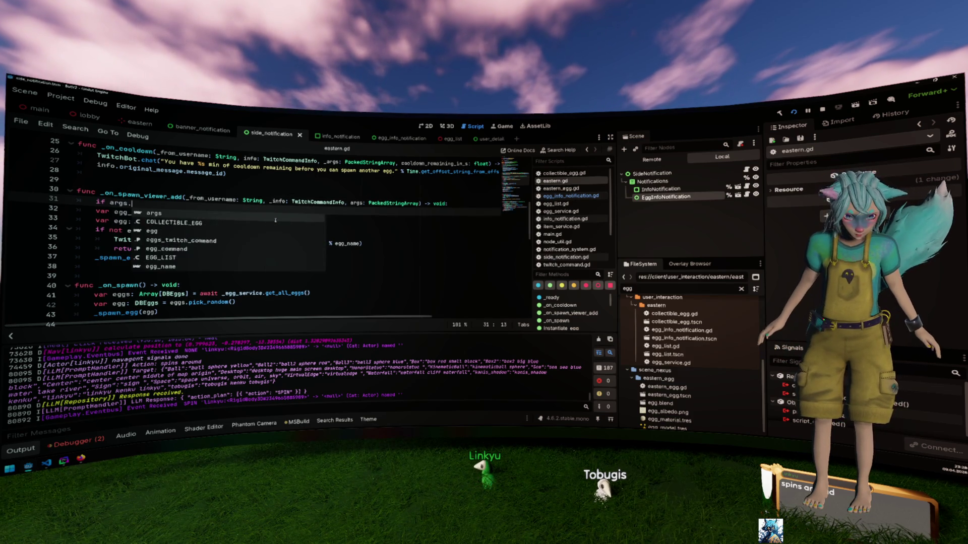
{"action": "type", "text": "is_empty():"}
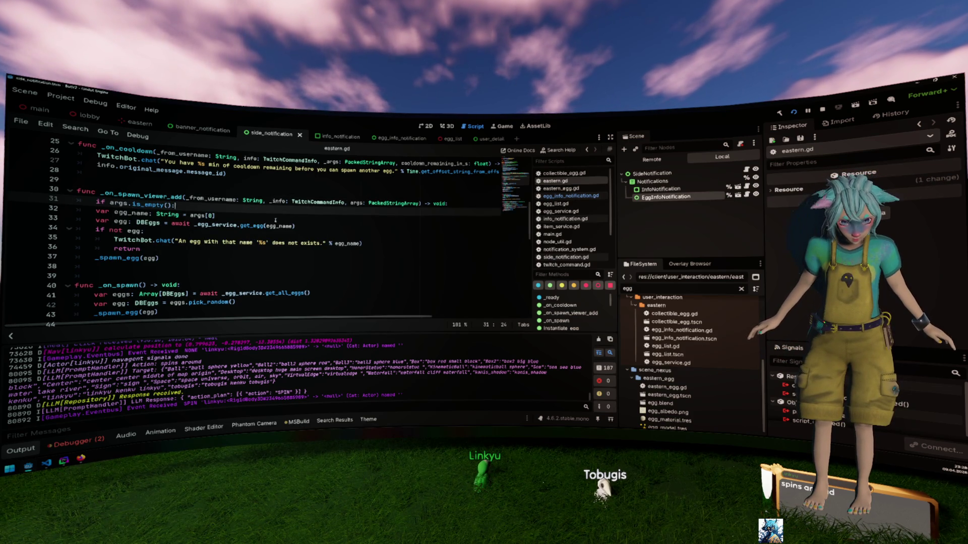
{"action": "key", "text": "Return"}
{"action": "key", "text": "Up"}
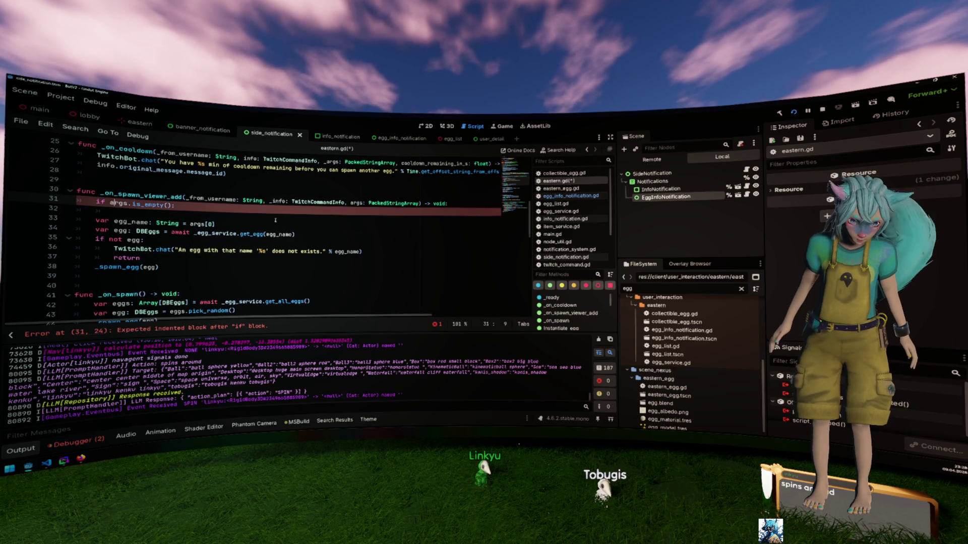
{"action": "key", "text": "shift+End"}
{"action": "key", "text": "shift+Left"}
{"action": "key", "text": "ctrl+z"}
{"action": "key", "text": "ctrl+z"}
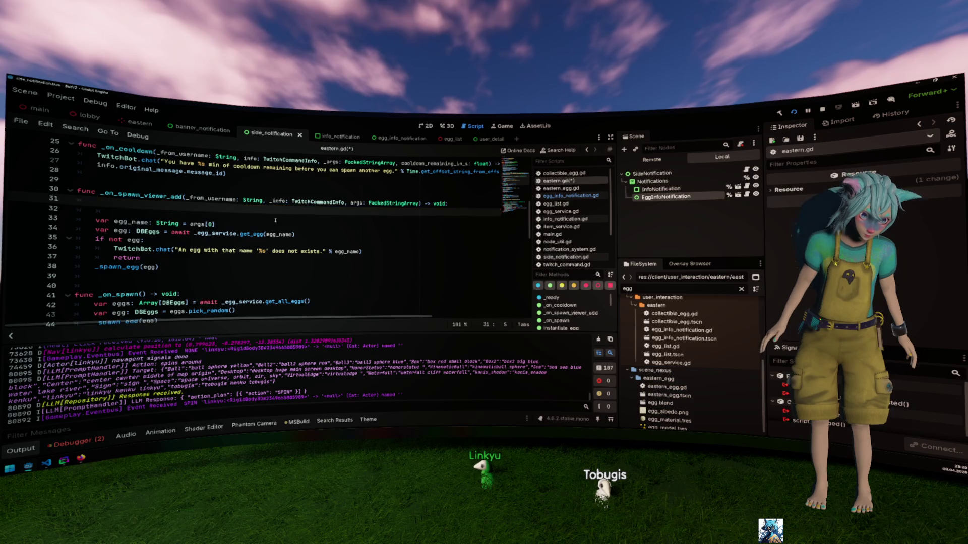
{"action": "key", "text": "ctrl+z"}
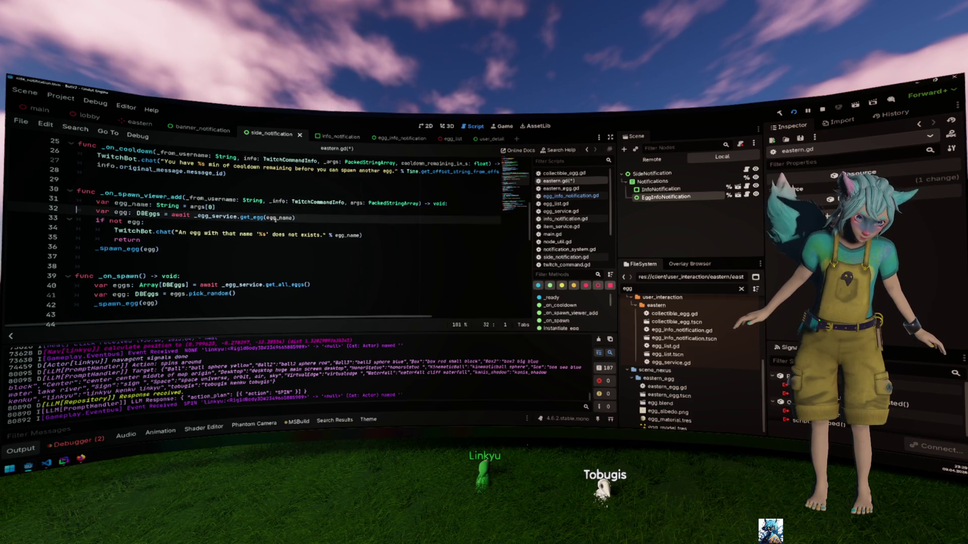
- Change egg_name to 'args[0] if not args.is_empty() else'
{"action": "key", "text": "Tab"}
{"action": "key", "text": "Tab"}
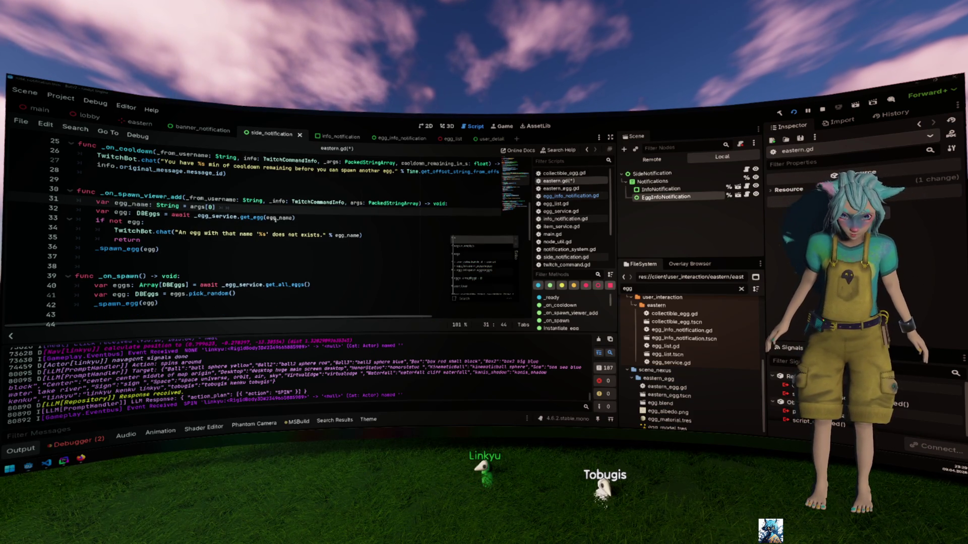
{"action": "type", "text": "args.is_empty()"}
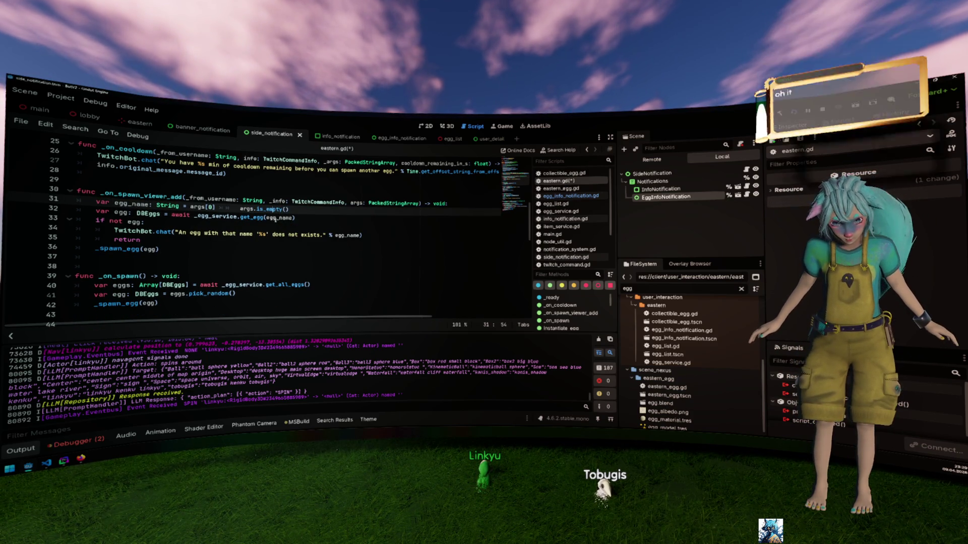
{"action": "key", "text": "ctrl+Left"}
{"action": "key", "text": "ctrl+Left"}
{"action": "key", "text": "ctrl+Left"}
{"action": "key", "text": "BackSpace"}
{"action": "key", "text": "BackSpace"}
{"action": "type", "text": "if not"}
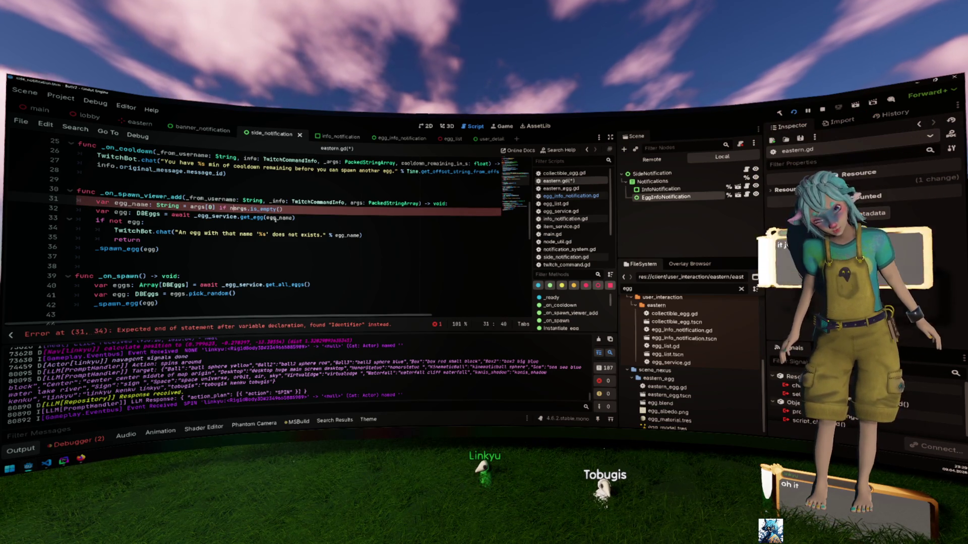
{"action": "key", "text": "End"}
{"action": "type", "text": "else"}
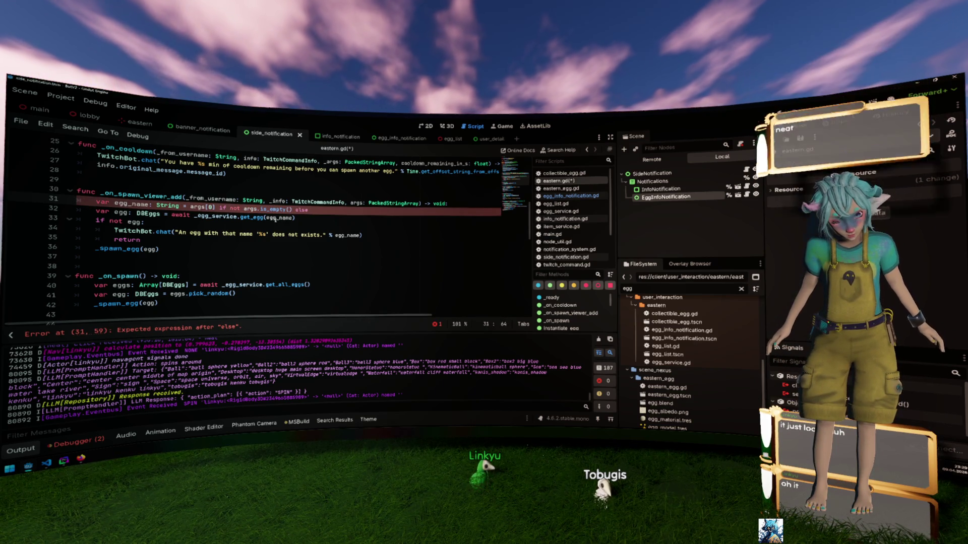
- Add 'var eggs = await _egg_service.get_all_eggs()', complete the else with eggs.pick_random().name, and save
{"action": "scroll", "coordinate": [199, 224], "scroll_direction": "up", "scroll_amount": 5}
{"action": "scroll", "coordinate": [199, 224], "scroll_direction": "down", "scroll_amount": 6}
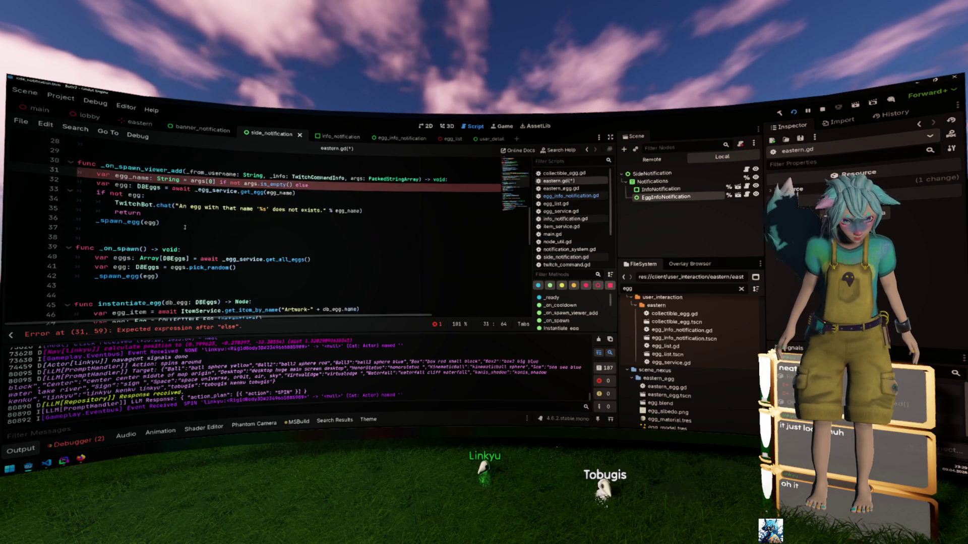
{"action": "left_click", "coordinate": [336, 264]}
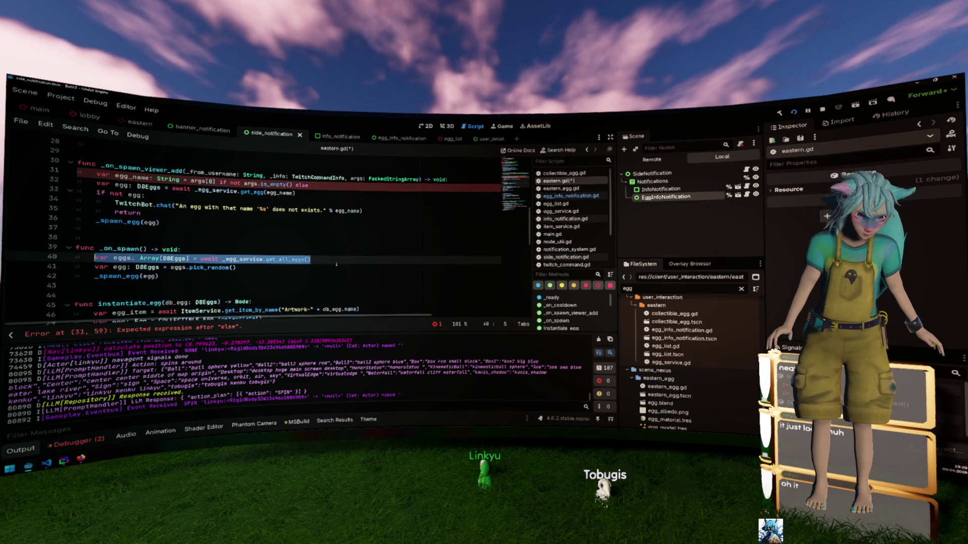
{"action": "left_click", "coordinate": [301, 177]}
{"action": "key", "text": "Down"}
{"action": "type", "text": "var eggs: Array[DBEggs] = await _egg_service.get_all_eggs()"}
{"action": "double_click", "coordinate": [124, 177]}
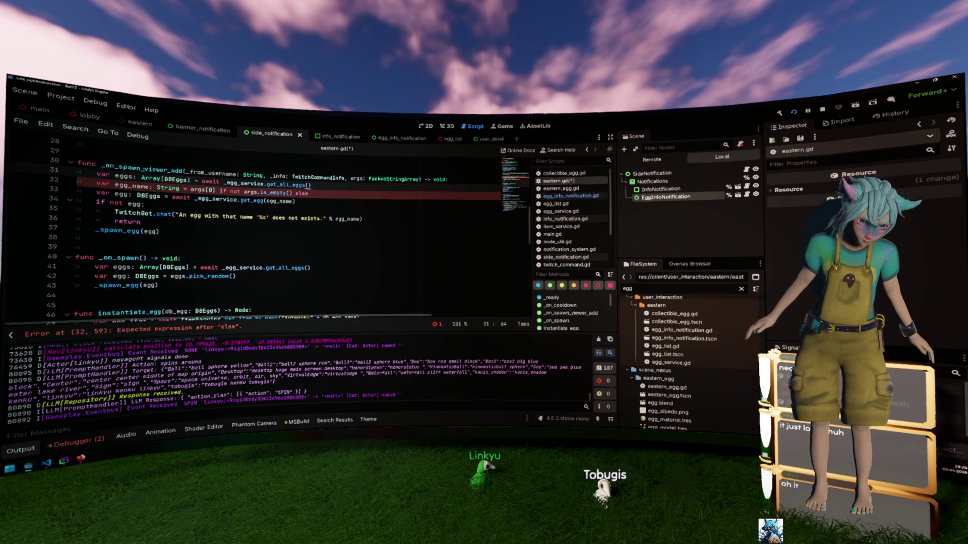
{"action": "left_click", "coordinate": [309, 194]}
{"action": "type", "text": "eggs.pick_random()"}
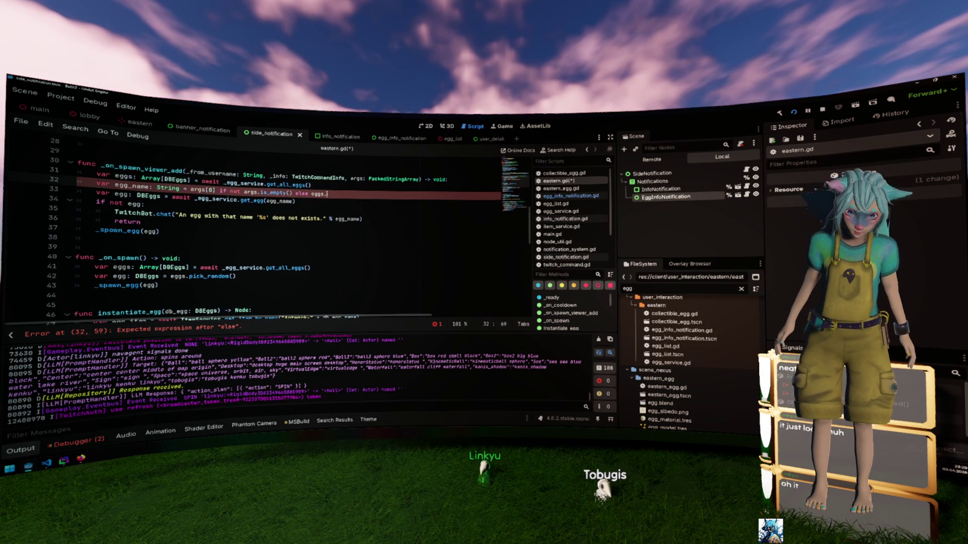
{"action": "type", "text": ".name"}
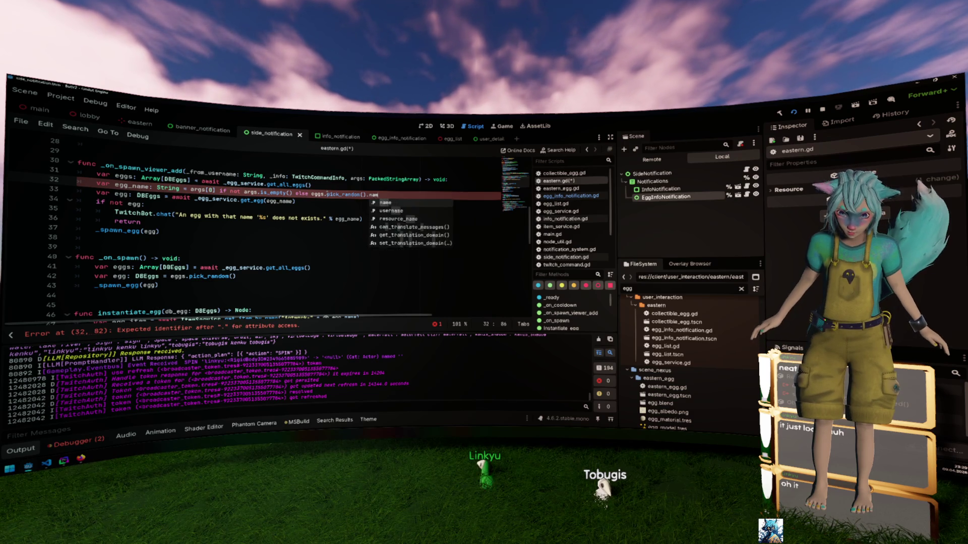
{"action": "key", "text": "ctrl+s"}
{"action": "left_click", "coordinate": [326, 212]}
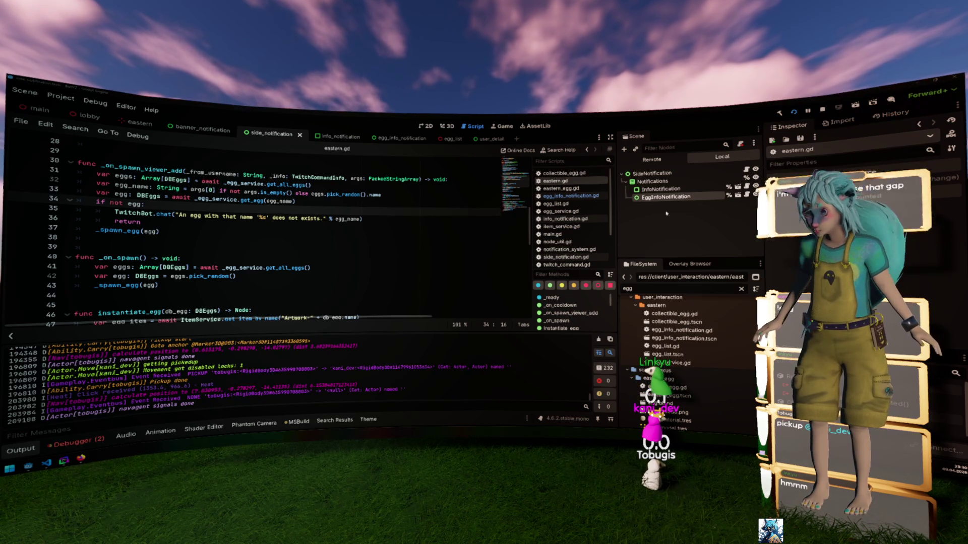
- In the eastern scene, inspect the EggTwitchCommand node's Aliases list
{"action": "left_click", "coordinate": [143, 125]}
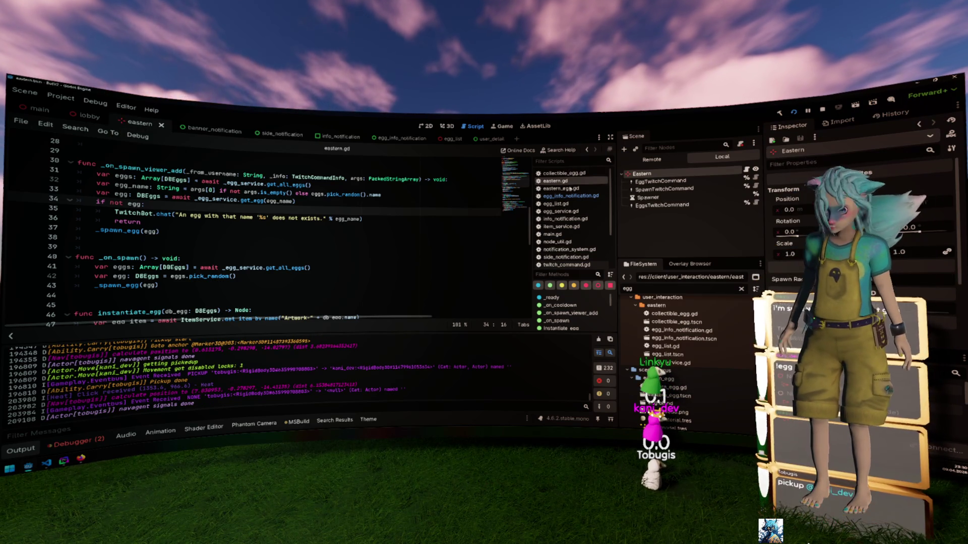
{"action": "left_click", "coordinate": [661, 180]}
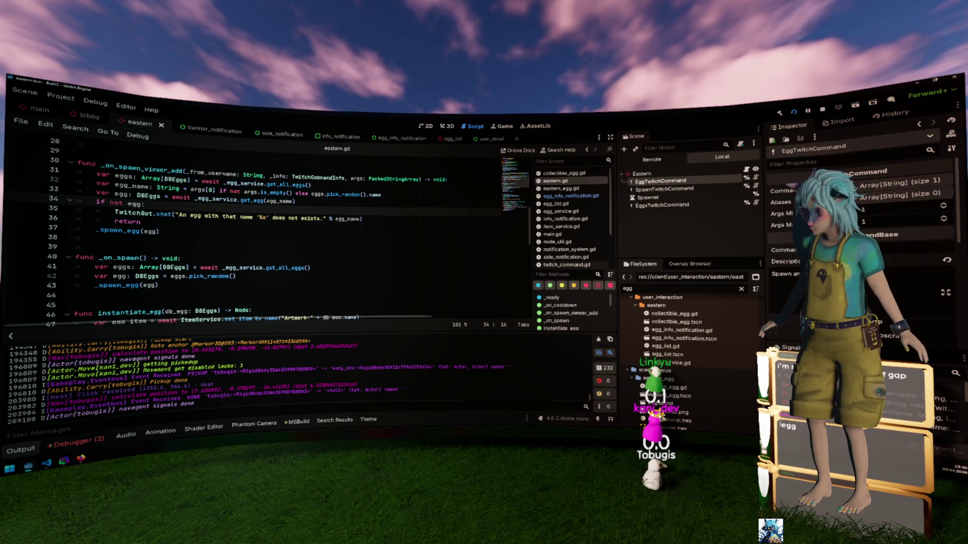
{"action": "left_click", "coordinate": [900, 194]}
{"action": "left_click", "coordinate": [879, 195]}
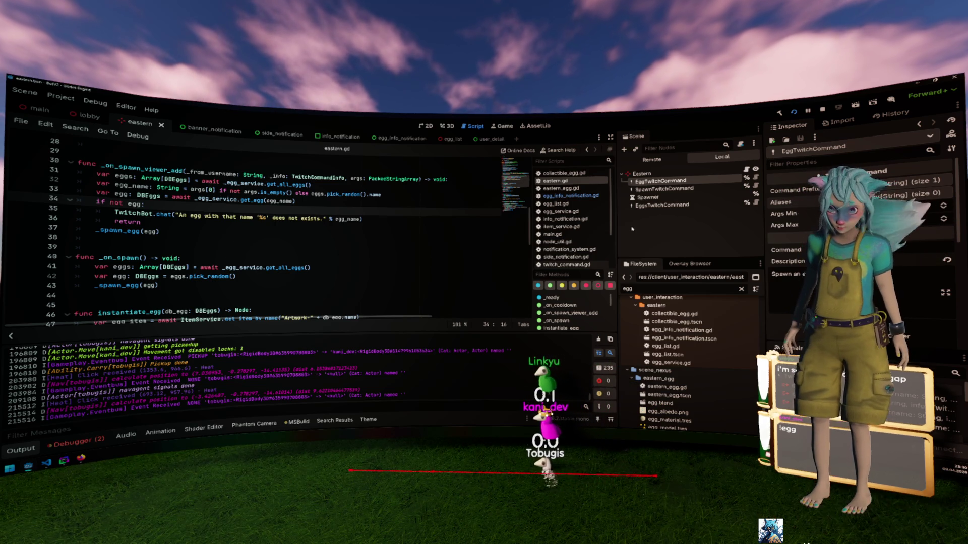
- Return to eastern.gd and select _egg_service on the eggs line
{"action": "left_click", "coordinate": [96, 237]}
{"action": "scroll", "coordinate": [96, 237], "scroll_direction": "up", "scroll_amount": 1}
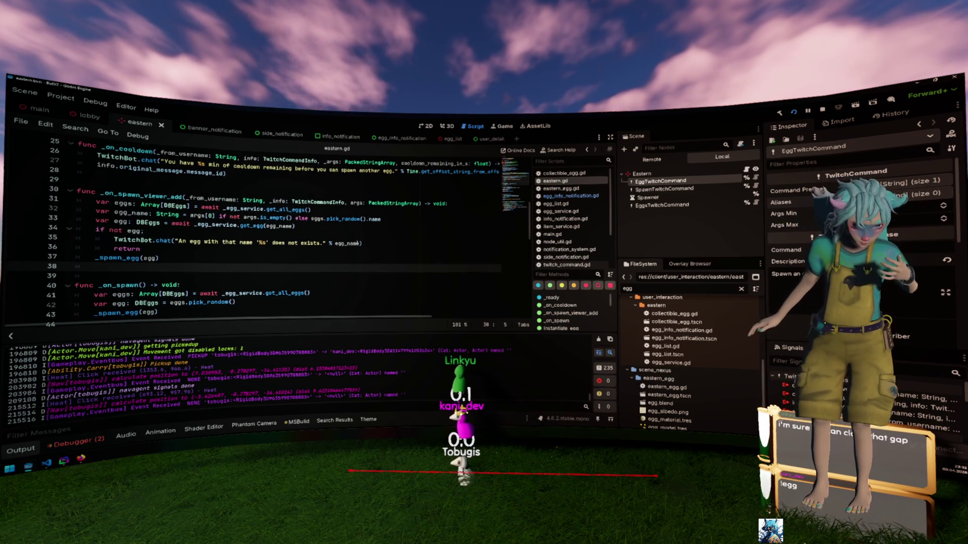
{"action": "left_click", "coordinate": [311, 219]}
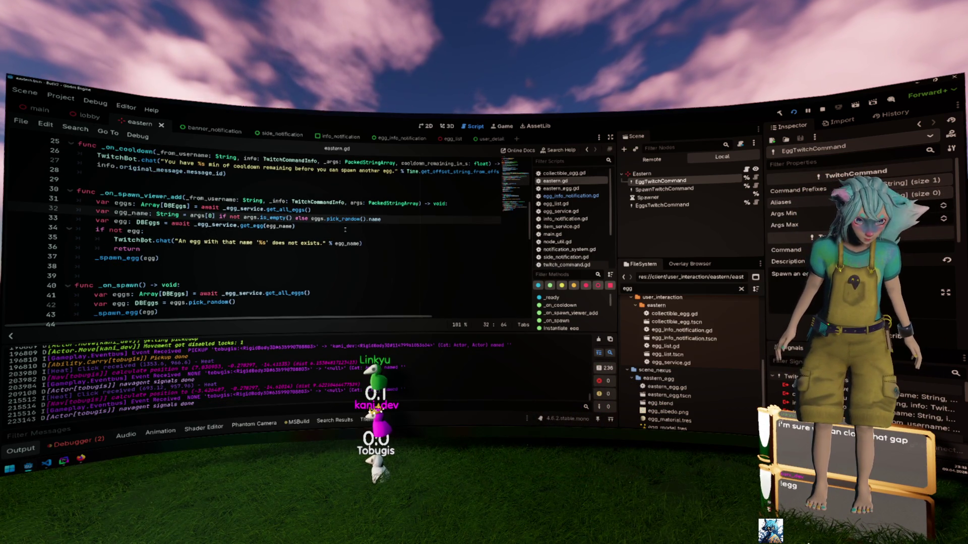
{"action": "double_click", "coordinate": [242, 208]}
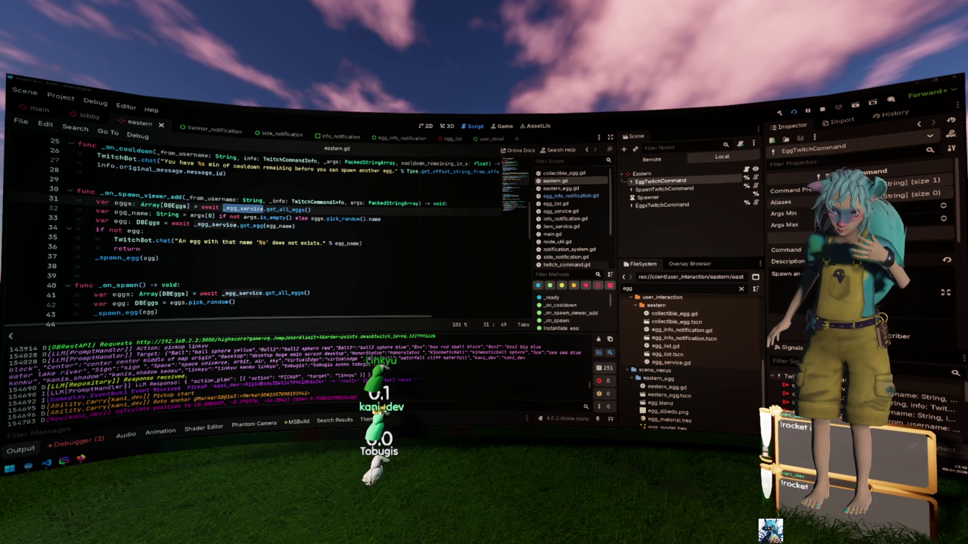
{"action": "left_click", "coordinate": [398, 251]}
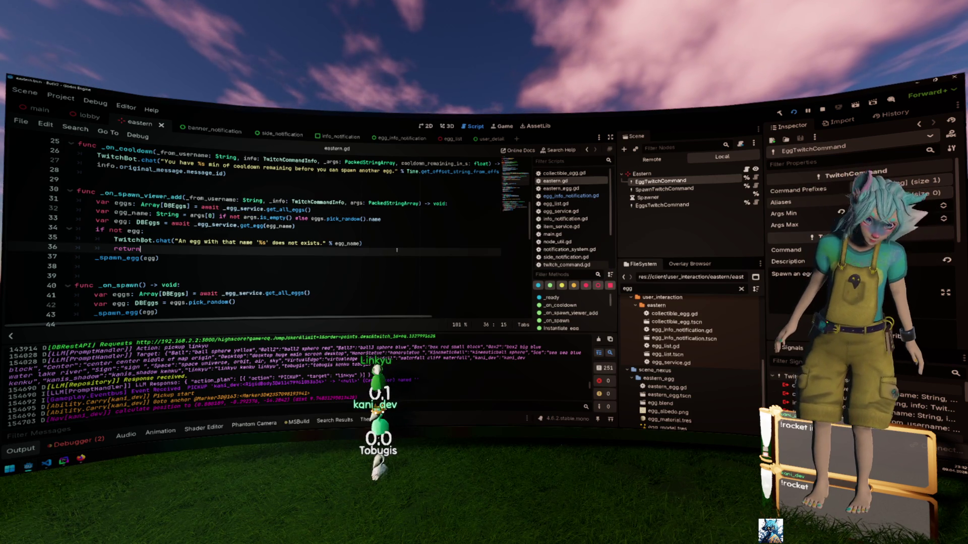
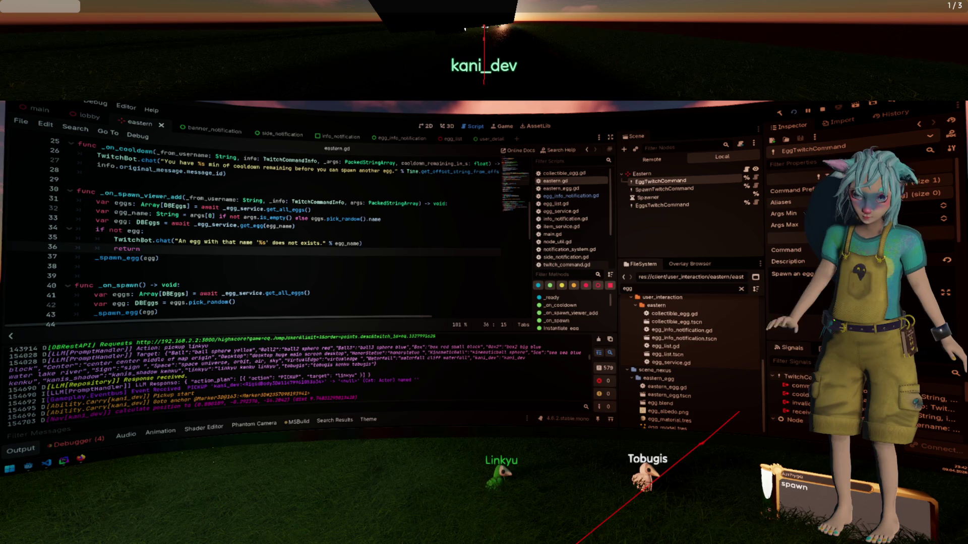
- Review lines 31–40 of eastern.gd, then set a breakpoint on line 33 where the egg is fetched by name
{"action": "left_click", "coordinate": [426, 285]}
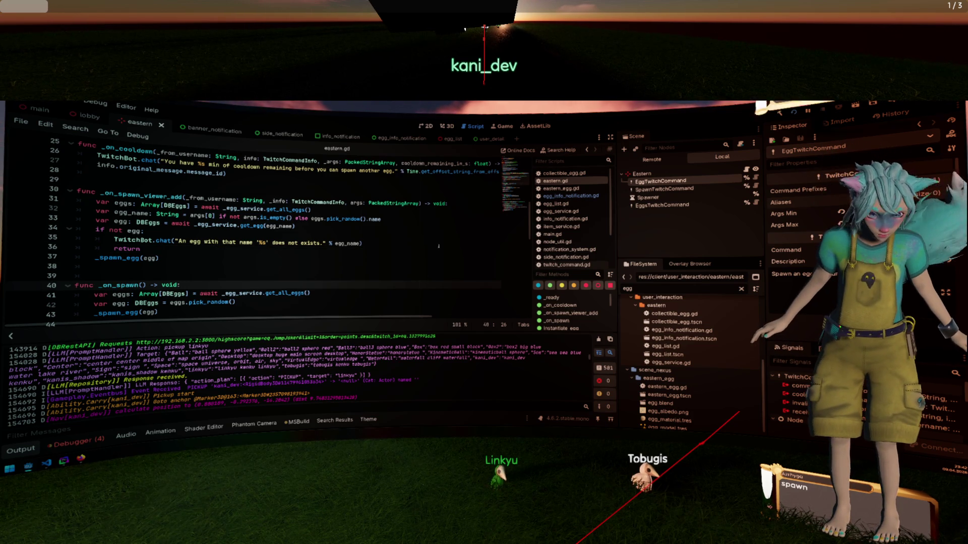
{"action": "scroll", "coordinate": [255, 251], "scroll_direction": "down", "scroll_amount": 14}
{"action": "left_click", "coordinate": [226, 285]}
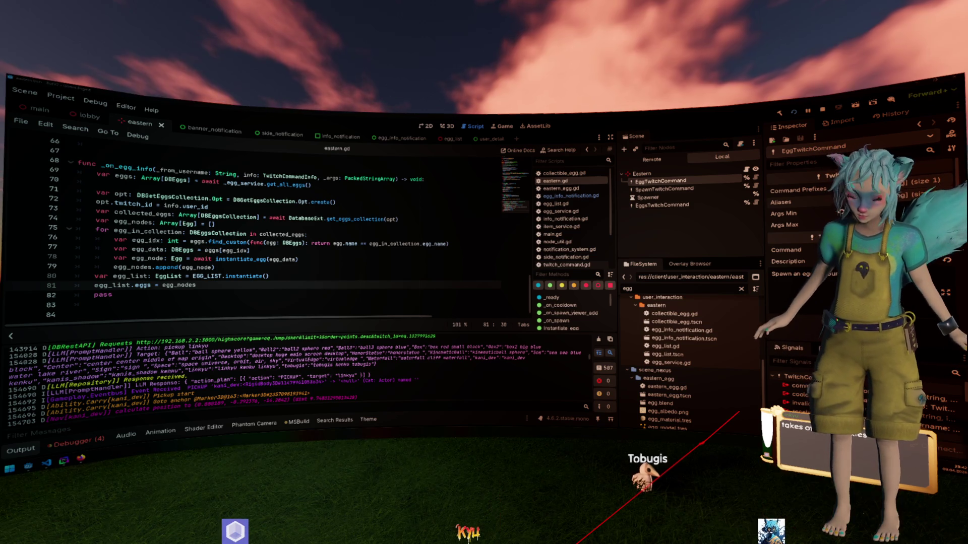
{"action": "scroll", "coordinate": [261, 243], "scroll_direction": "up", "scroll_amount": 18}
{"action": "scroll", "coordinate": [260, 242], "scroll_direction": "down", "scroll_amount": 4}
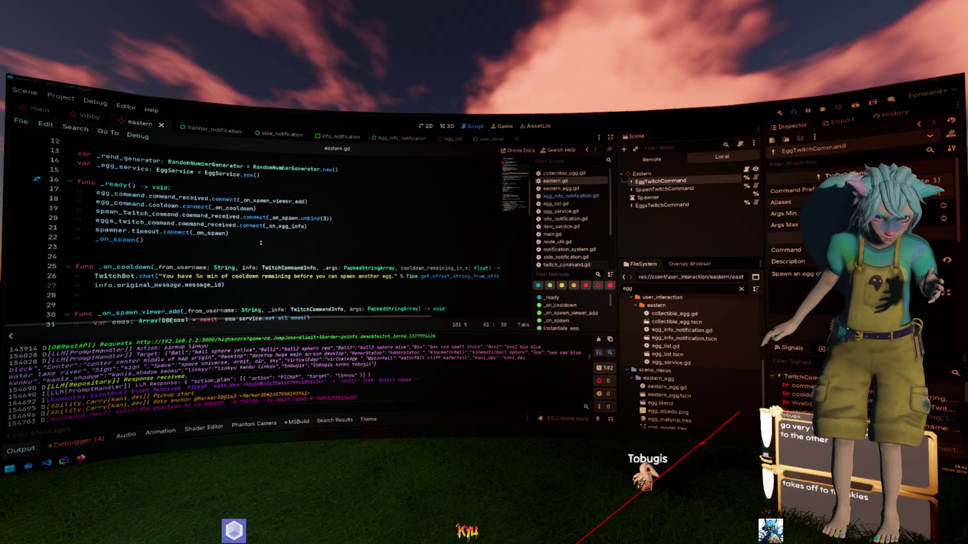
{"action": "left_click", "coordinate": [174, 224]}
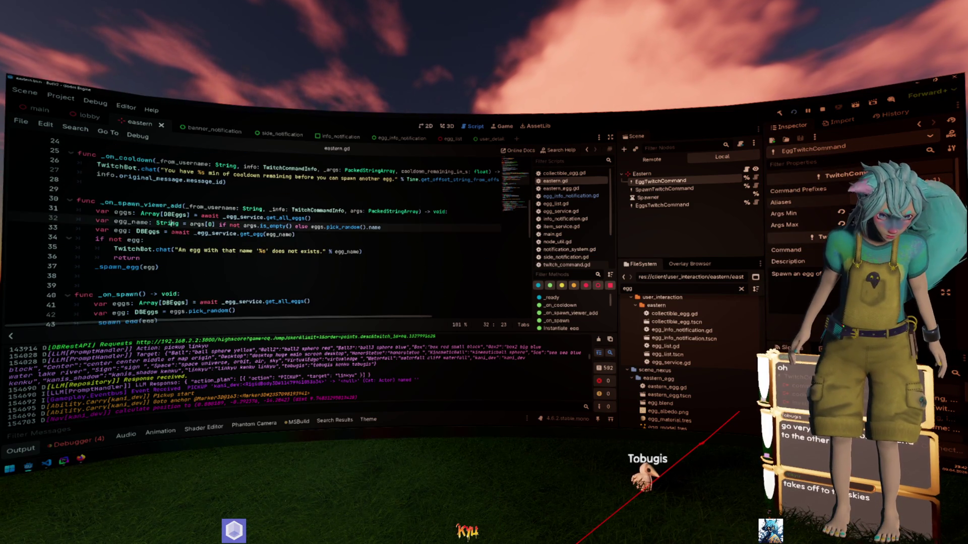
{"action": "left_click", "coordinate": [125, 213]}
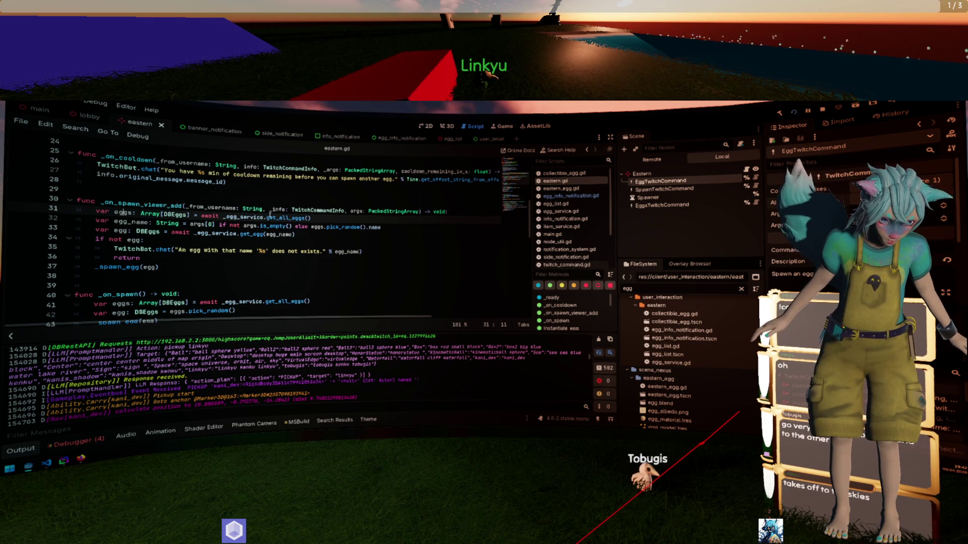
{"action": "left_click", "coordinate": [283, 226]}
{"action": "left_click", "coordinate": [21, 228]}
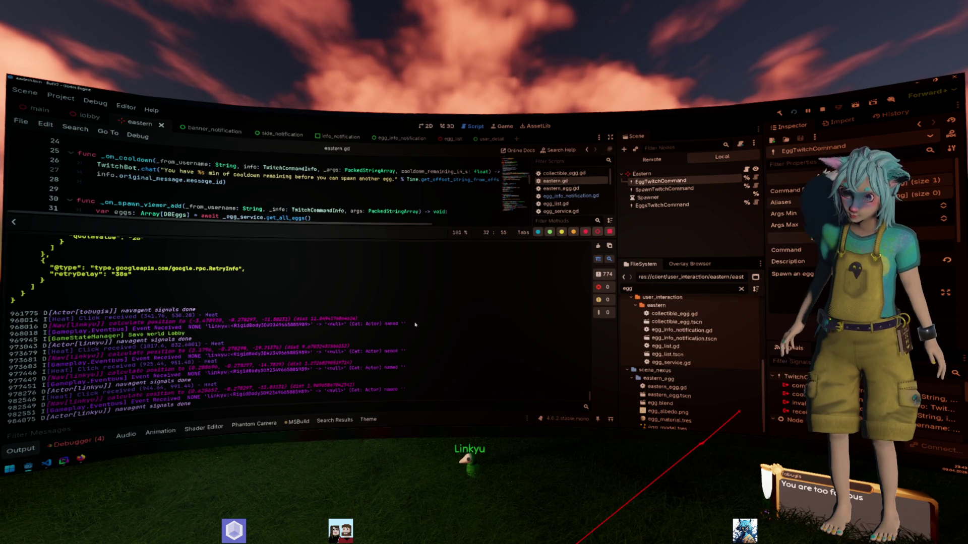
- Collapse the Output panel and review the egg-not-found check on lines 32–37 of _on_spawn_viewer_add
{"action": "key", "text": "ctrl+j"}
{"action": "left_click", "coordinate": [308, 301]}
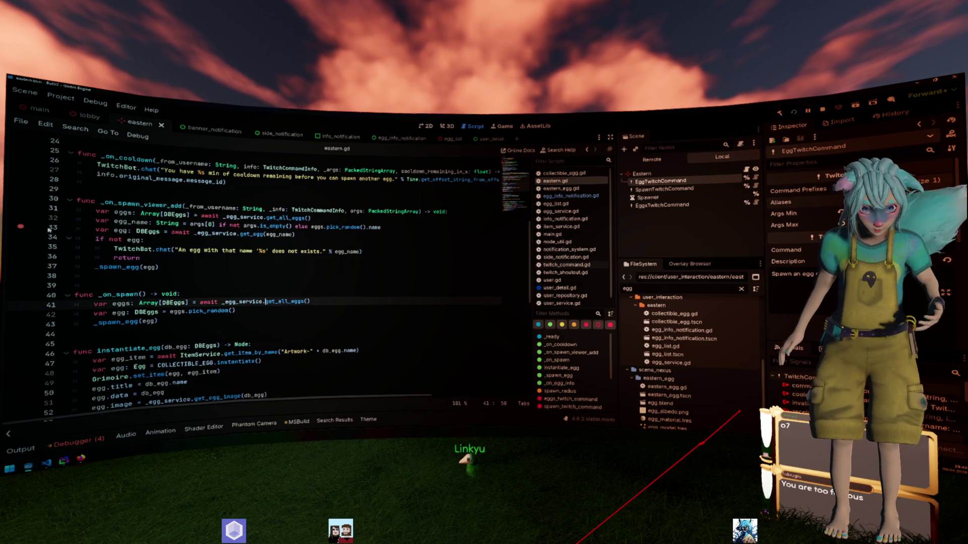
{"action": "left_click", "coordinate": [276, 243]}
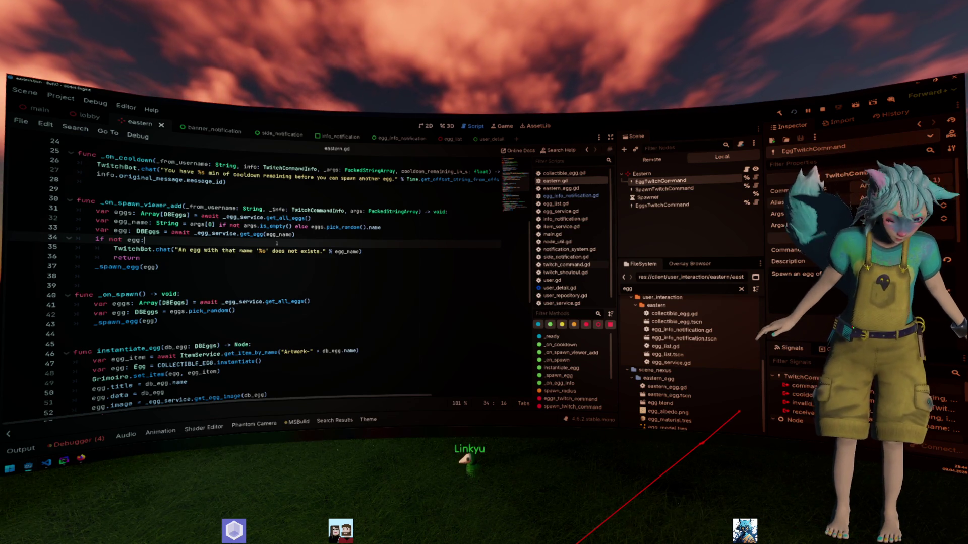
{"action": "left_click_drag", "start_coordinate": [141, 258], "coordinate": [73, 237]}
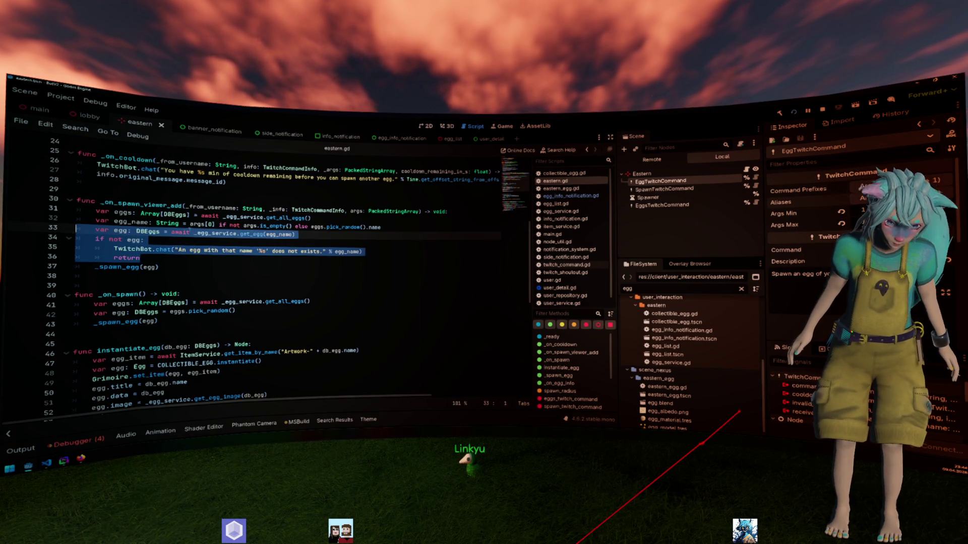
{"action": "left_click", "coordinate": [225, 226]}
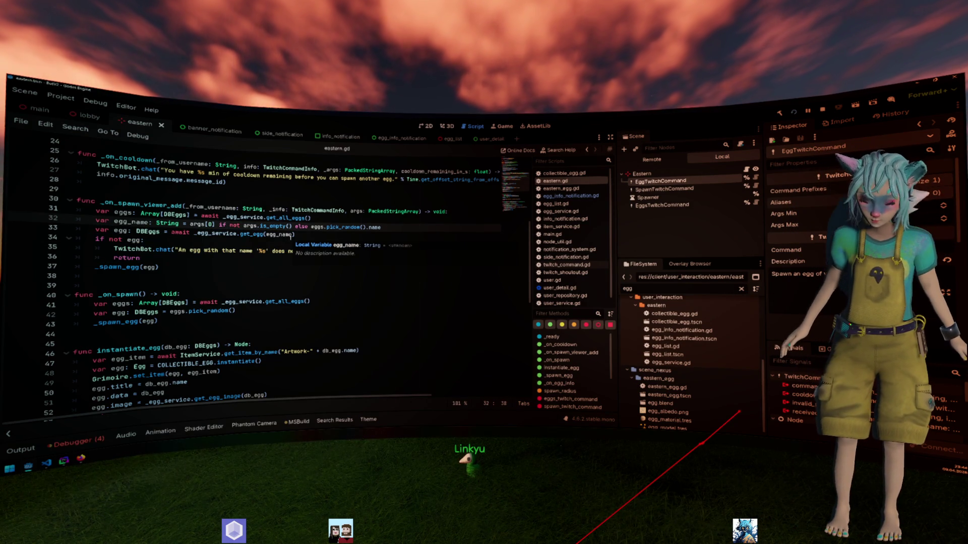
{"action": "left_click", "coordinate": [272, 267]}
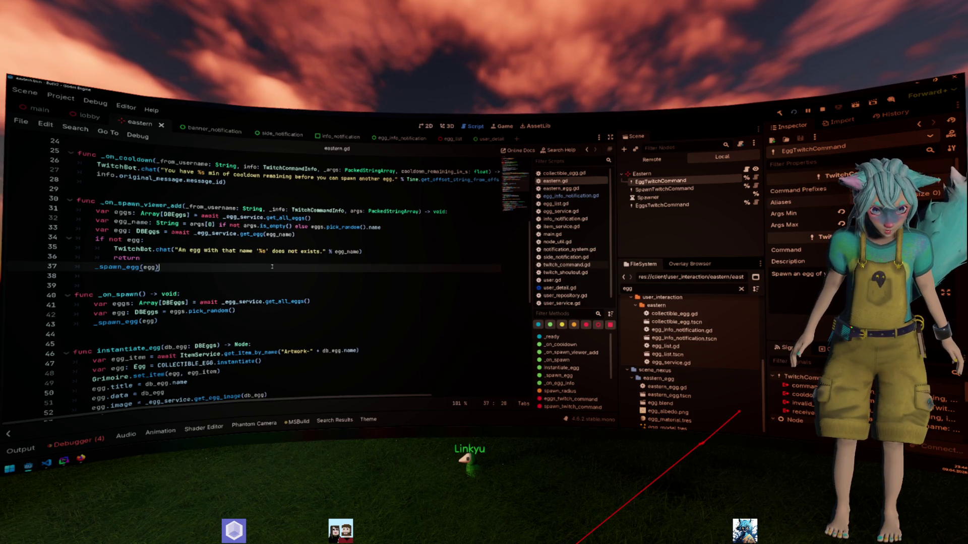
{"action": "left_click", "coordinate": [156, 223]}
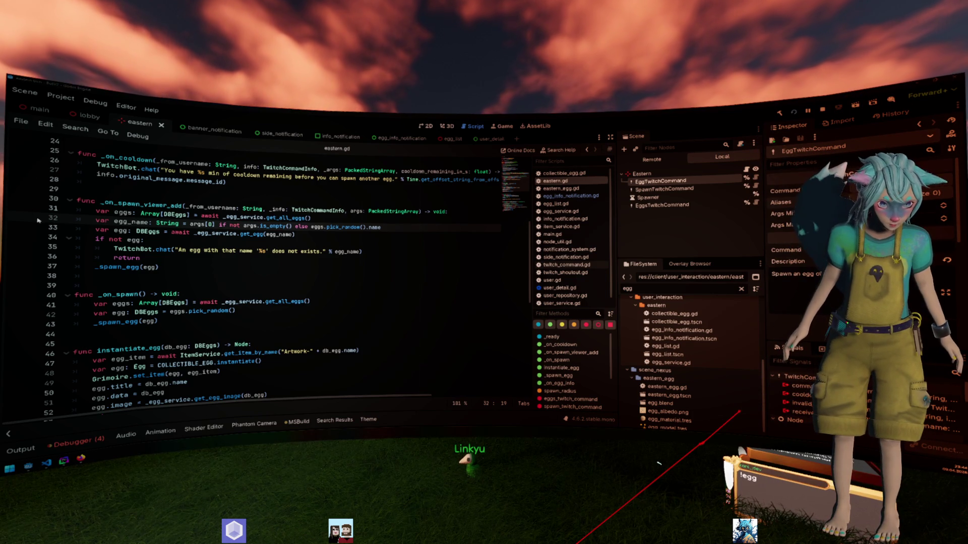
{"action": "left_click", "coordinate": [217, 241]}
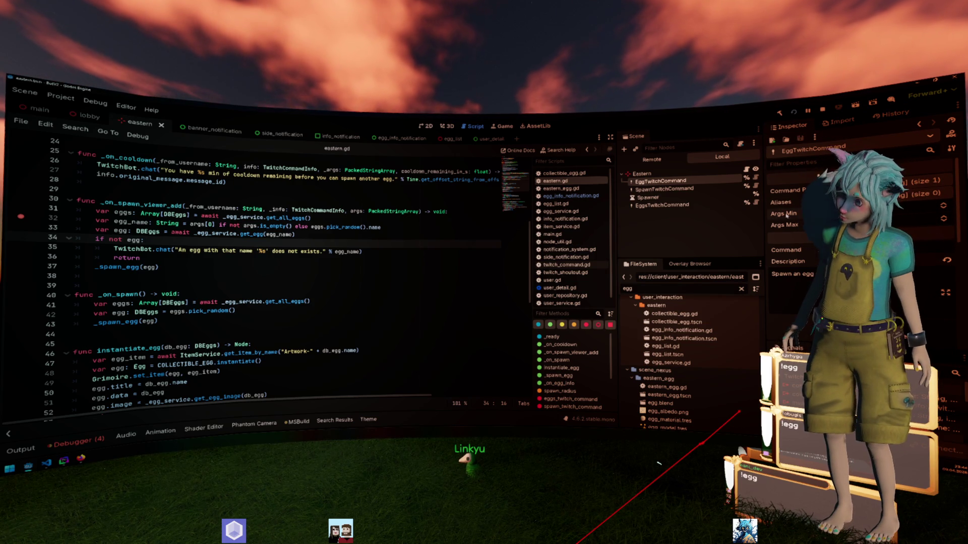
- Set the egg command's Args Min to 0 in the Inspector
{"action": "mouse_move", "coordinate": [789, 218]}
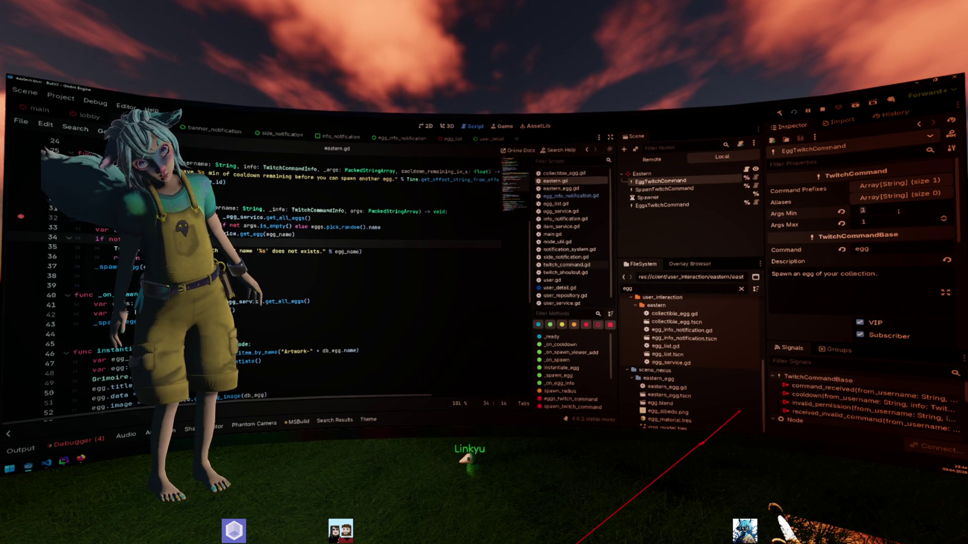
{"action": "left_click_drag", "start_coordinate": [911, 213], "coordinate": [893, 209]}
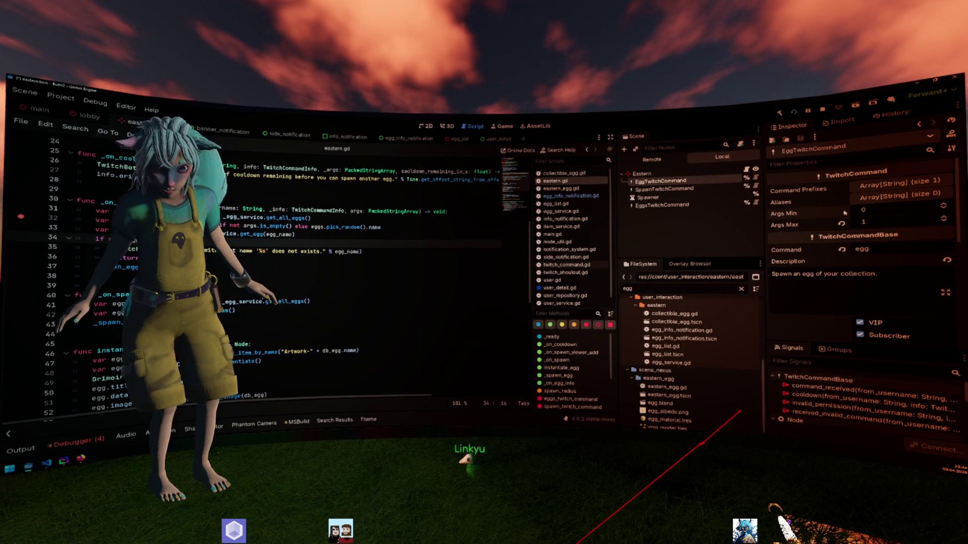
{"action": "left_click", "coordinate": [412, 240]}
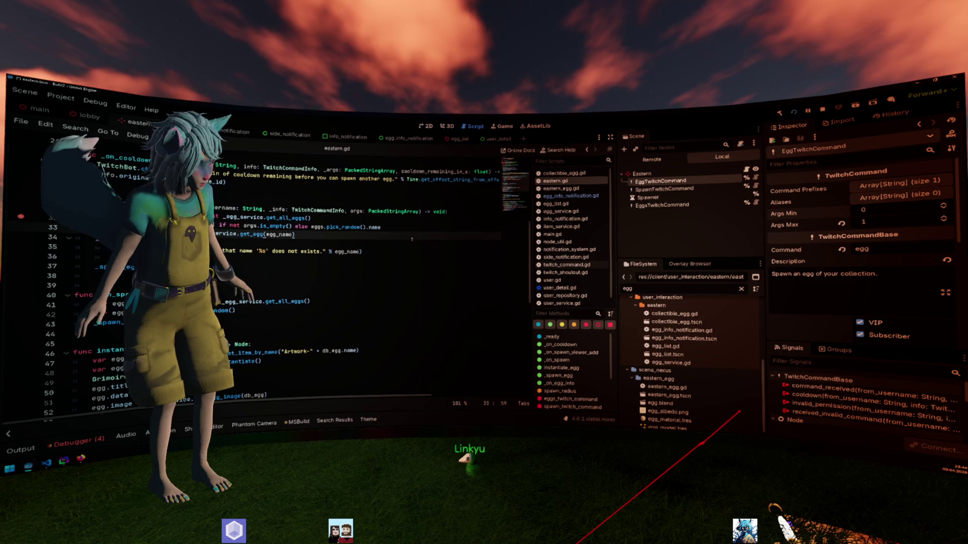
{"action": "scroll", "coordinate": [804, 222], "scroll_direction": "down", "scroll_amount": 5}
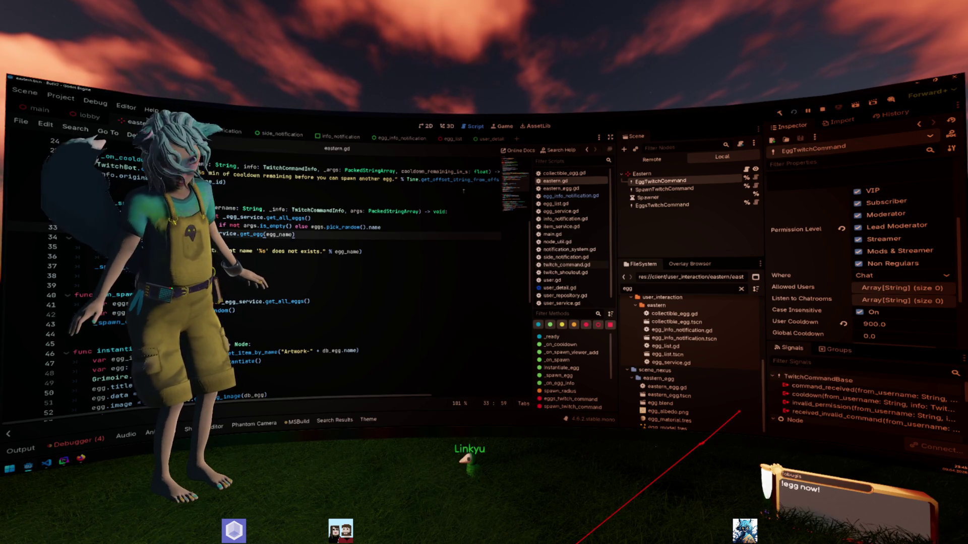
- Inspect the live EggTwitchCommand's User Cooldowns in the remote scene tree, then return to the local tree
{"action": "left_click", "coordinate": [652, 159]}
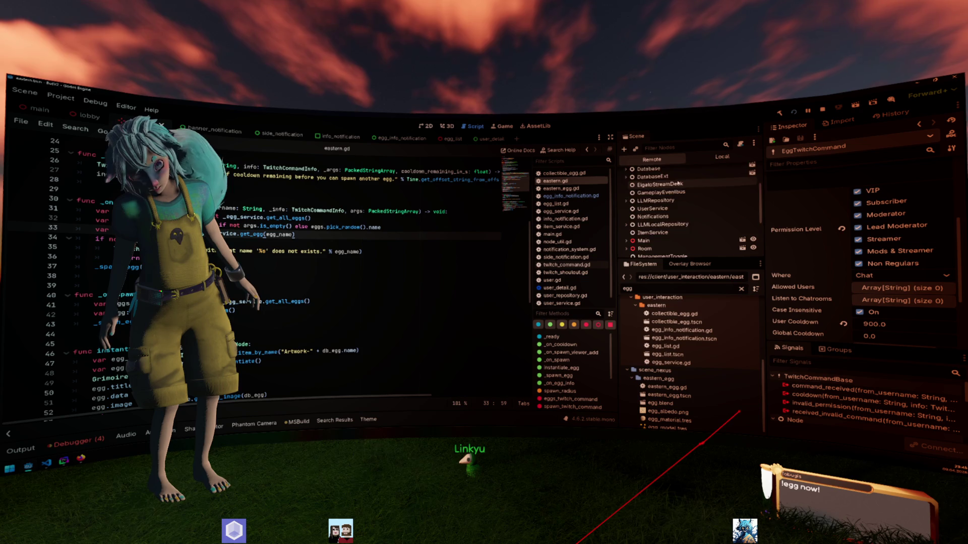
{"action": "left_click", "coordinate": [691, 160]}
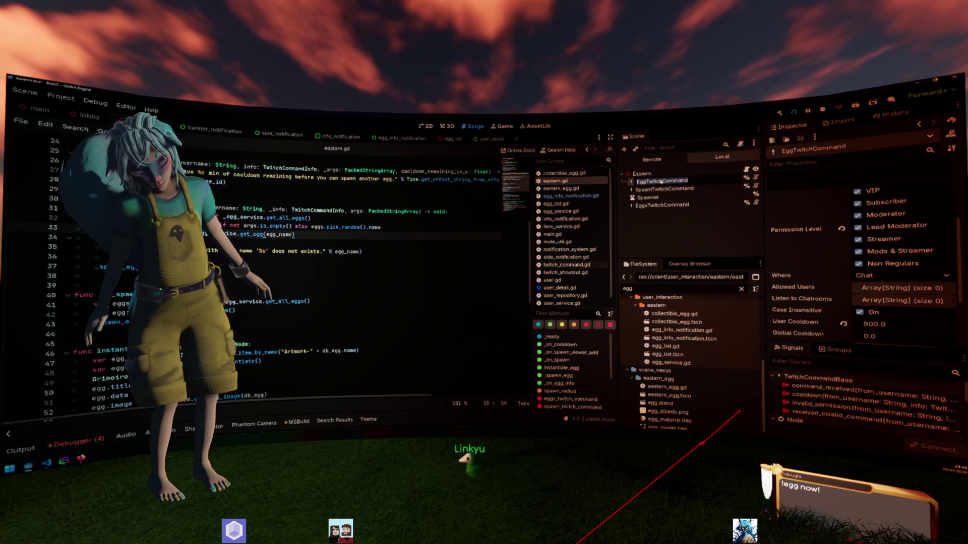
{"action": "left_click", "coordinate": [652, 160]}
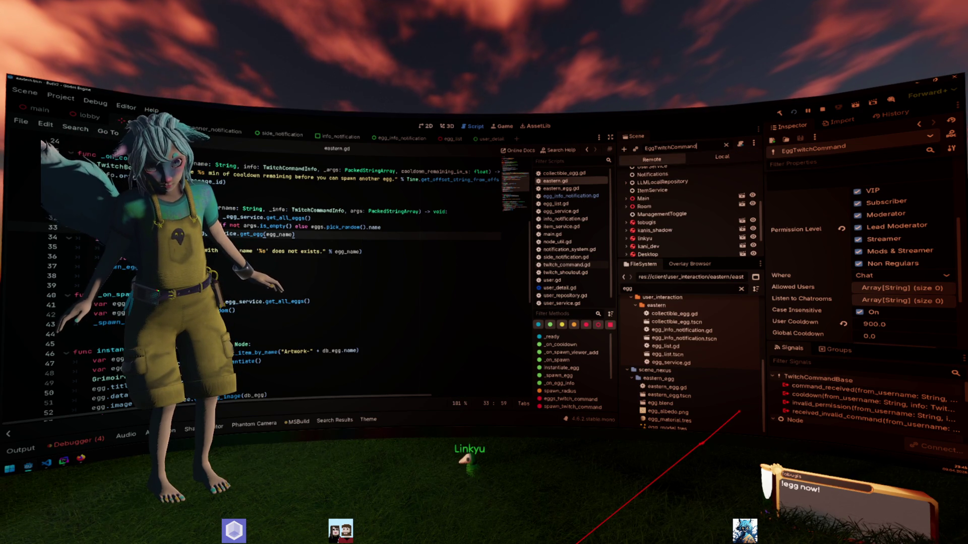
{"action": "left_click", "coordinate": [681, 173]}
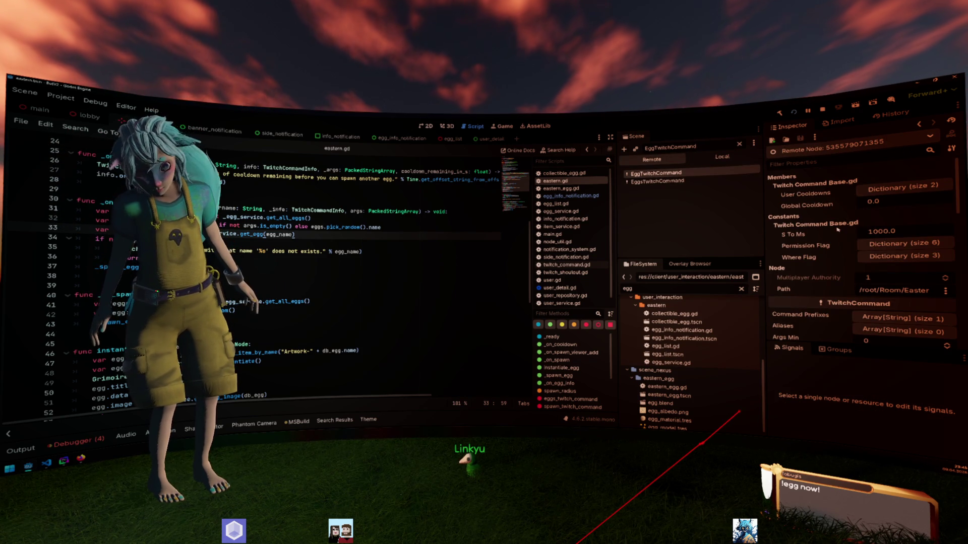
{"action": "left_click", "coordinate": [888, 189]}
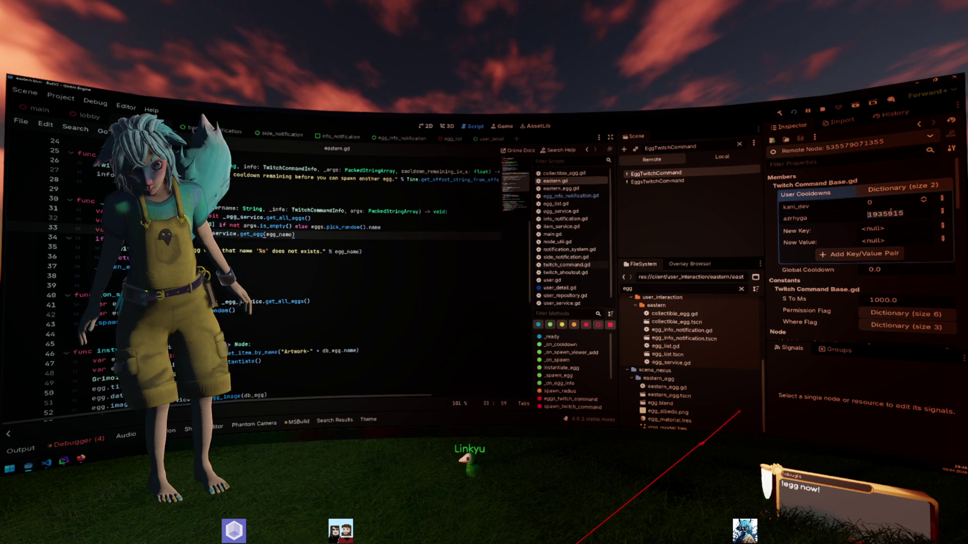
{"action": "left_click", "coordinate": [888, 189]}
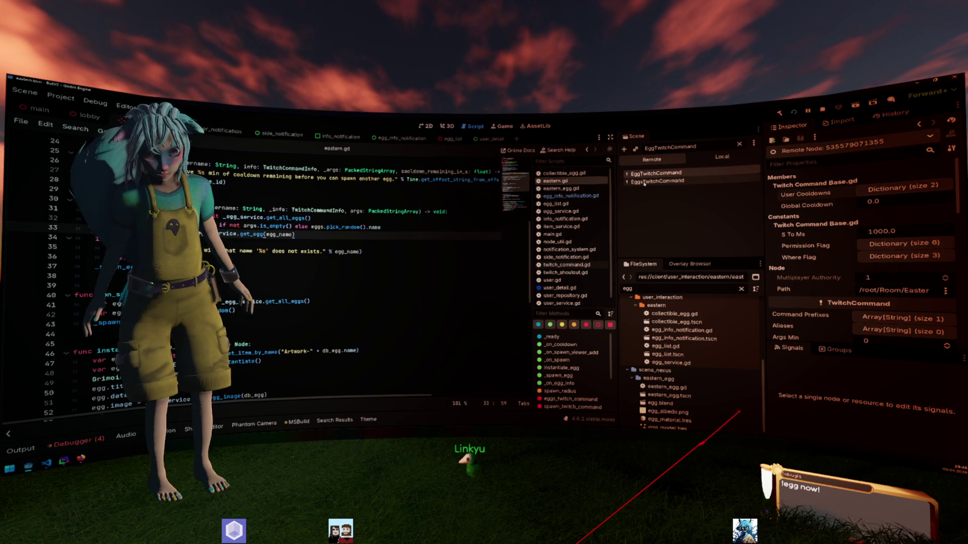
{"action": "left_click", "coordinate": [706, 157]}
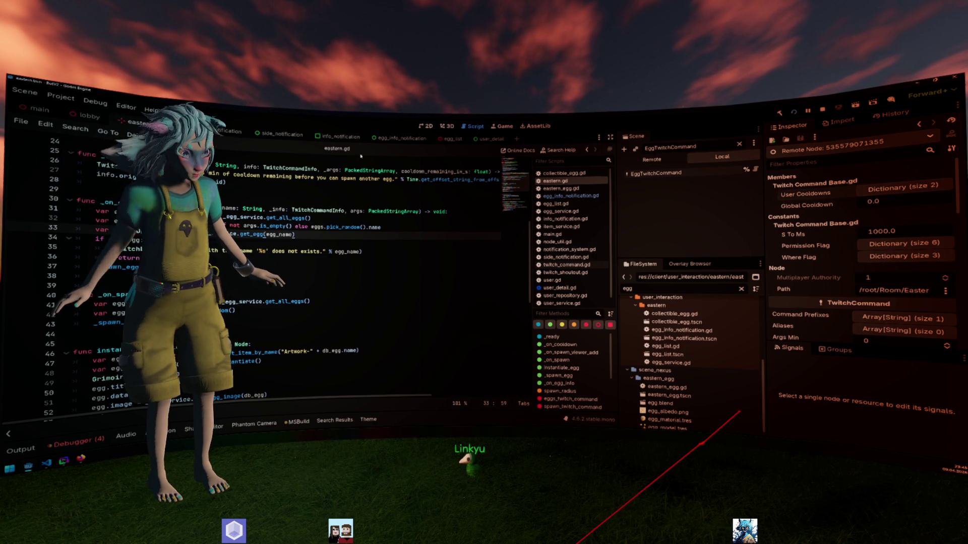
{"action": "left_click", "coordinate": [739, 144]}
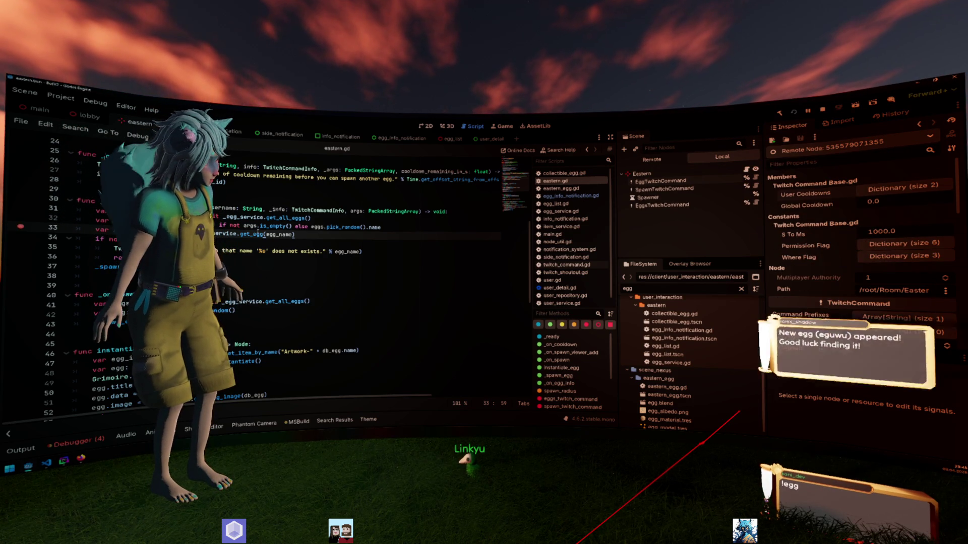
- Add a breakpoint at line 33 of eastern.gd and show the running game's Output log
{"action": "left_click", "coordinate": [20, 226]}
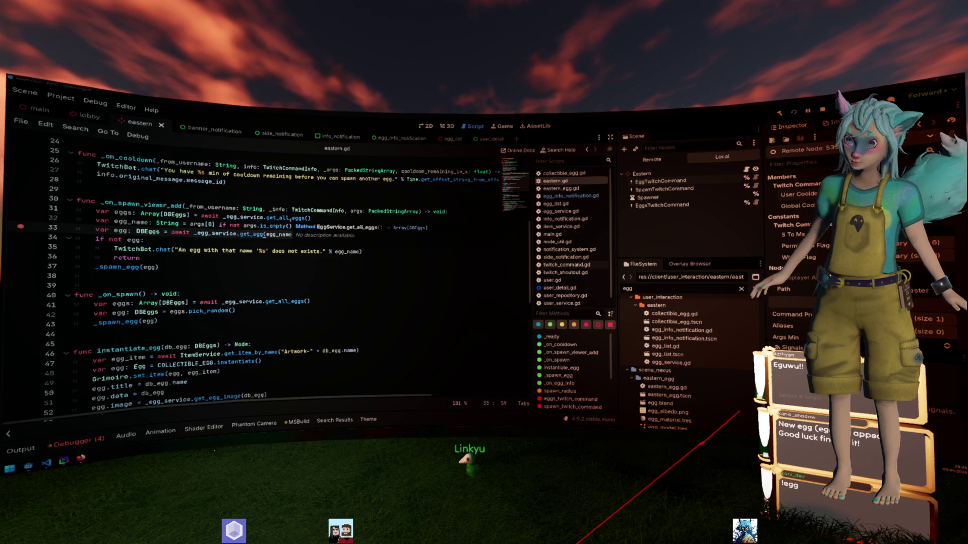
{"action": "left_click", "coordinate": [289, 218]}
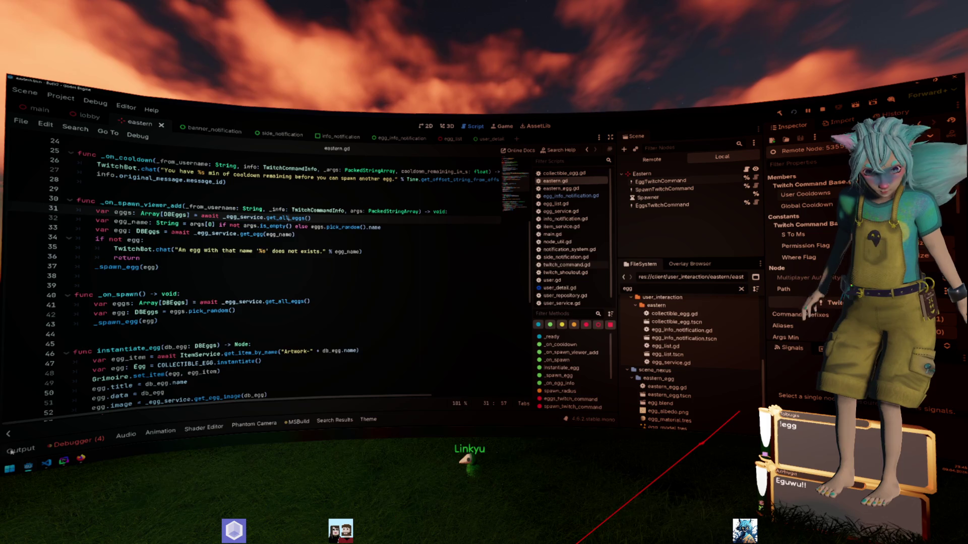
{"action": "key", "text": "alt+o"}
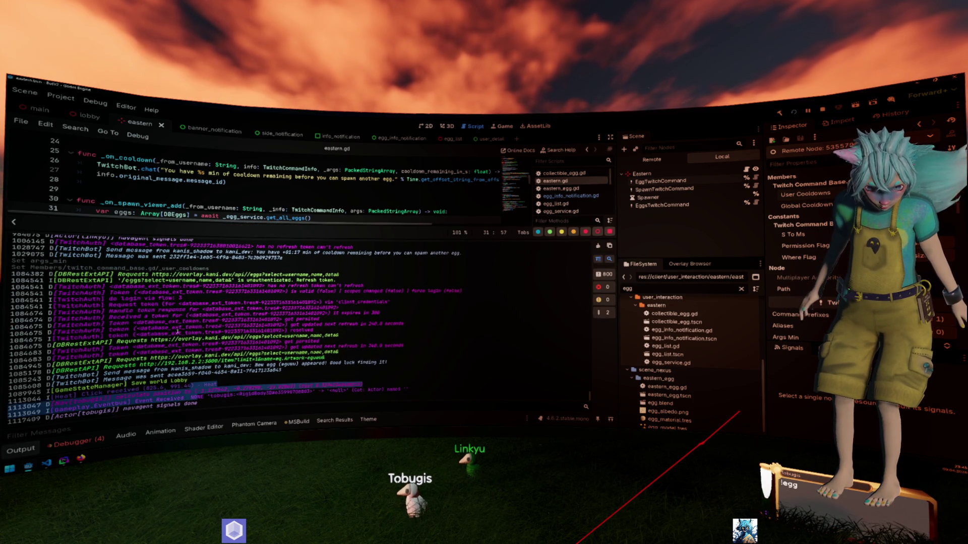
{"action": "scroll", "coordinate": [243, 351], "scroll_direction": "up", "scroll_amount": 1}
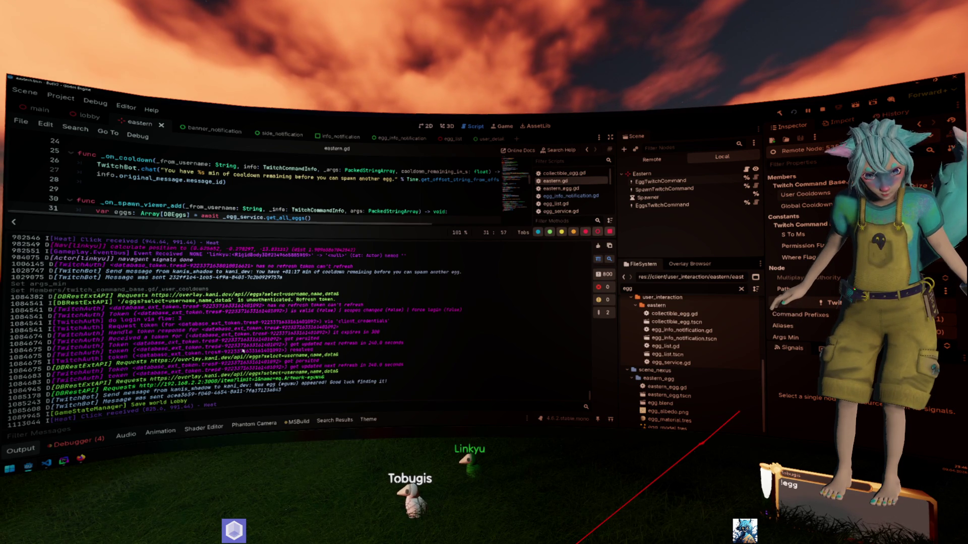
{"action": "scroll", "coordinate": [282, 332], "scroll_direction": "up", "scroll_amount": 1}
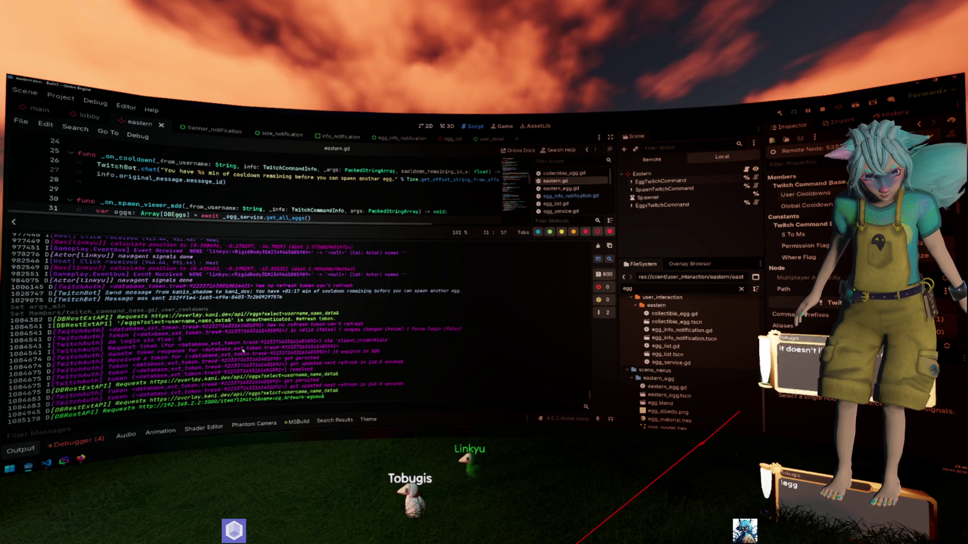
{"action": "left_click_drag", "start_coordinate": [340, 321], "coordinate": [108, 327]}
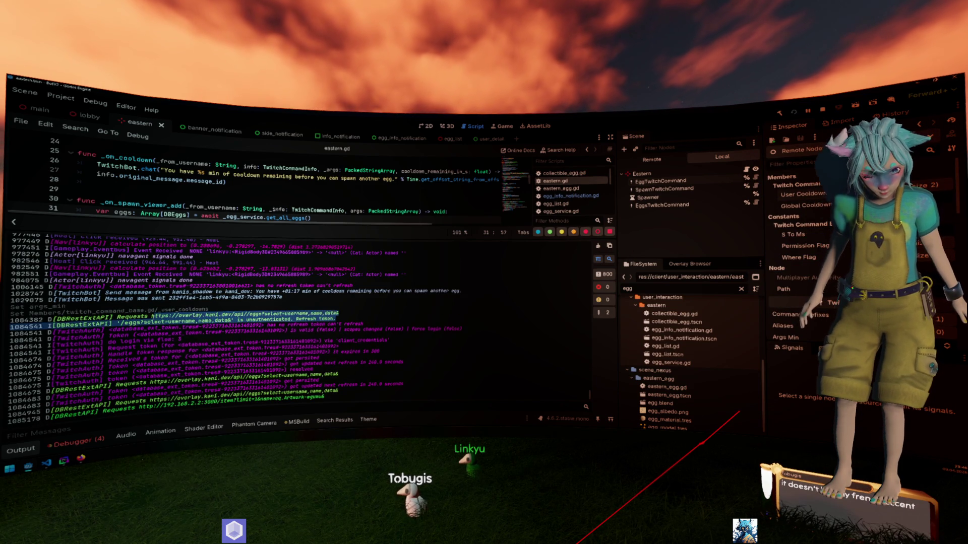
{"action": "scroll", "coordinate": [155, 319], "scroll_direction": "down", "scroll_amount": 2}
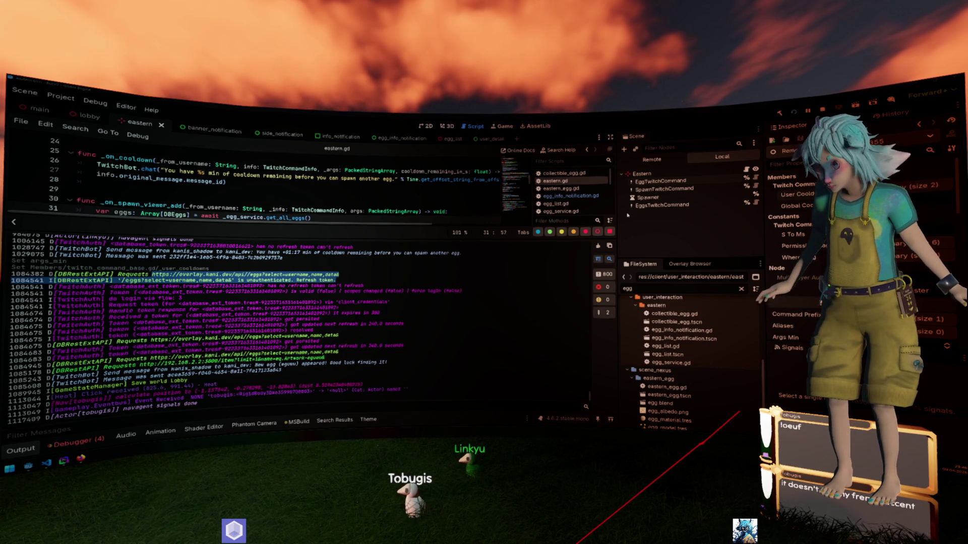
{"action": "left_click", "coordinate": [658, 181]}
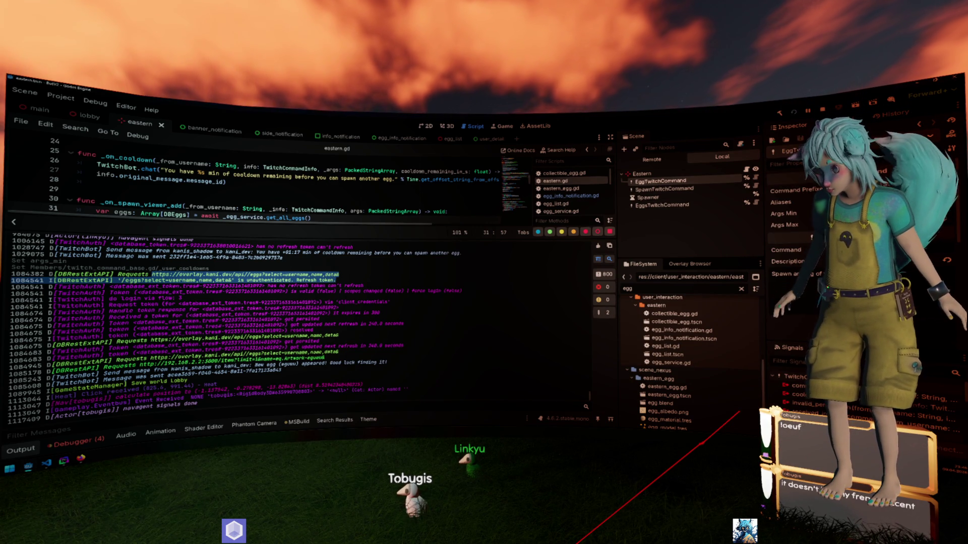
- Give EggTwitchCommand's Aliases array a size of 2 and save the eastern scene
{"action": "left_click", "coordinate": [780, 202]}
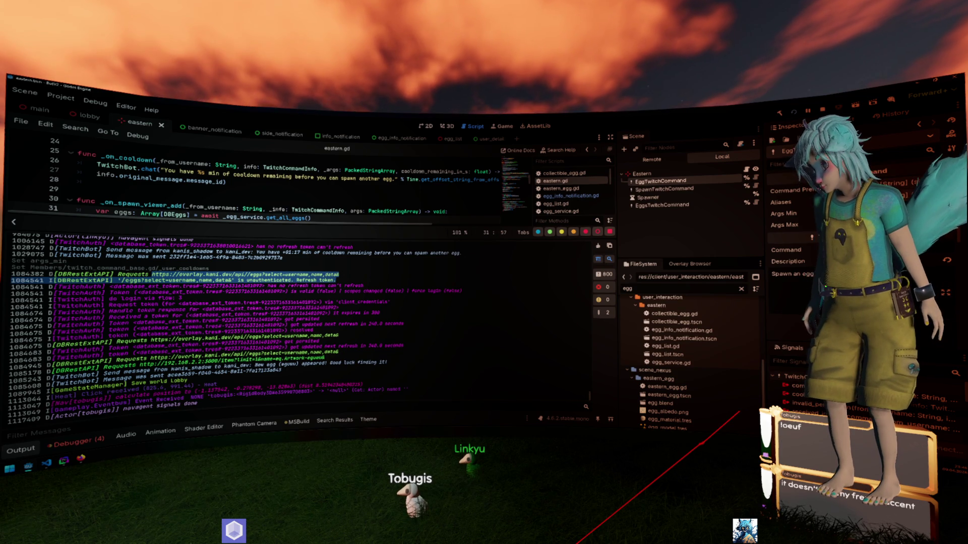
{"action": "type", "text": "2"}
{"action": "key", "text": "Return"}
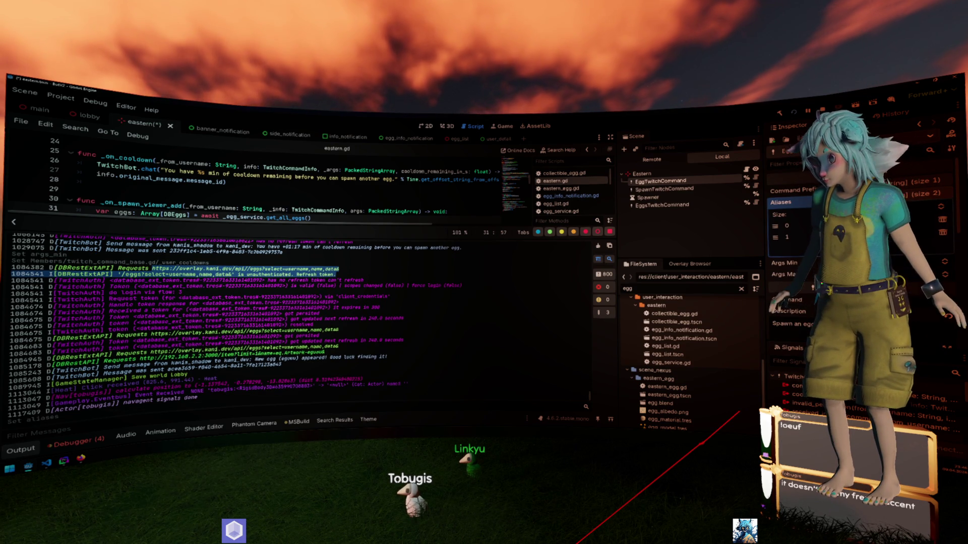
{"action": "left_click", "coordinate": [738, 251]}
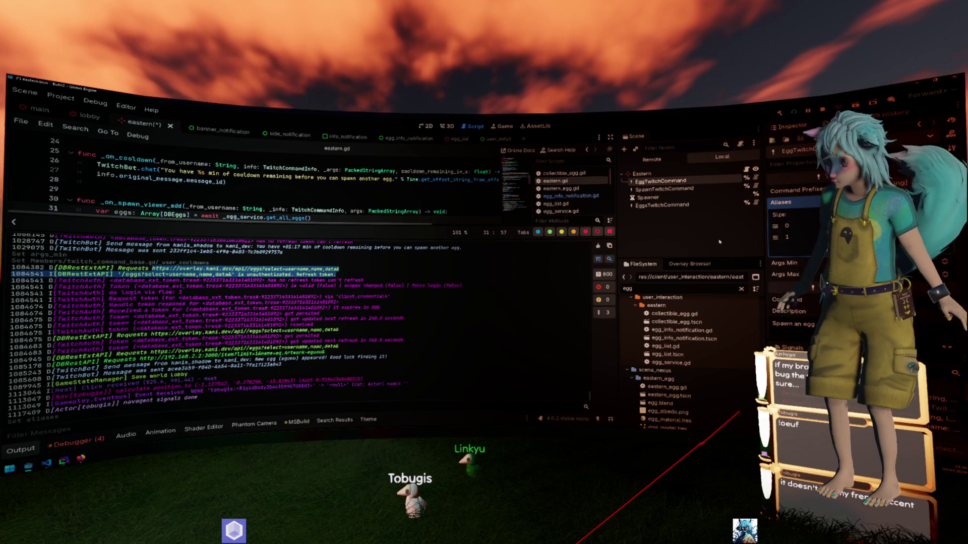
{"action": "key", "text": "ctrl+s"}
{"action": "left_click", "coordinate": [660, 180]}
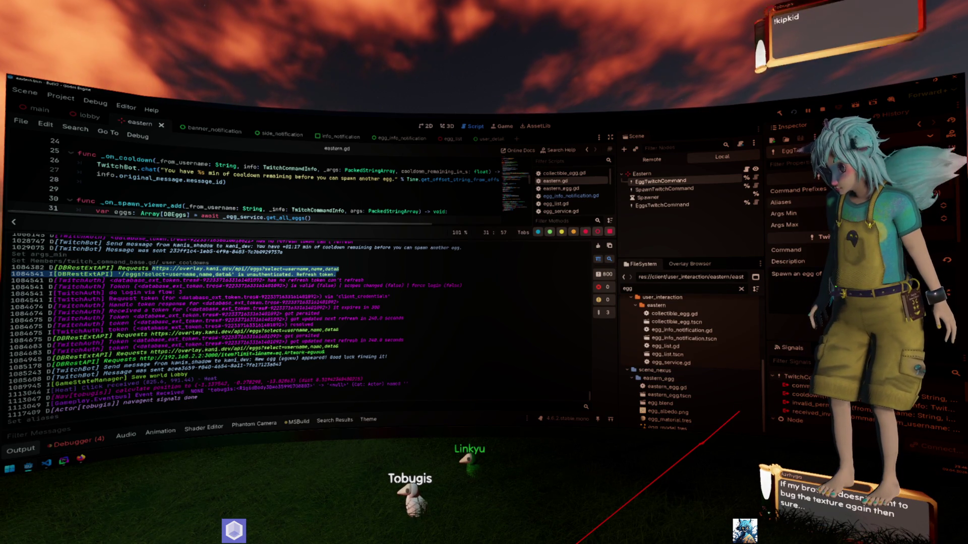
{"action": "mouse_move", "coordinate": [784, 225]}
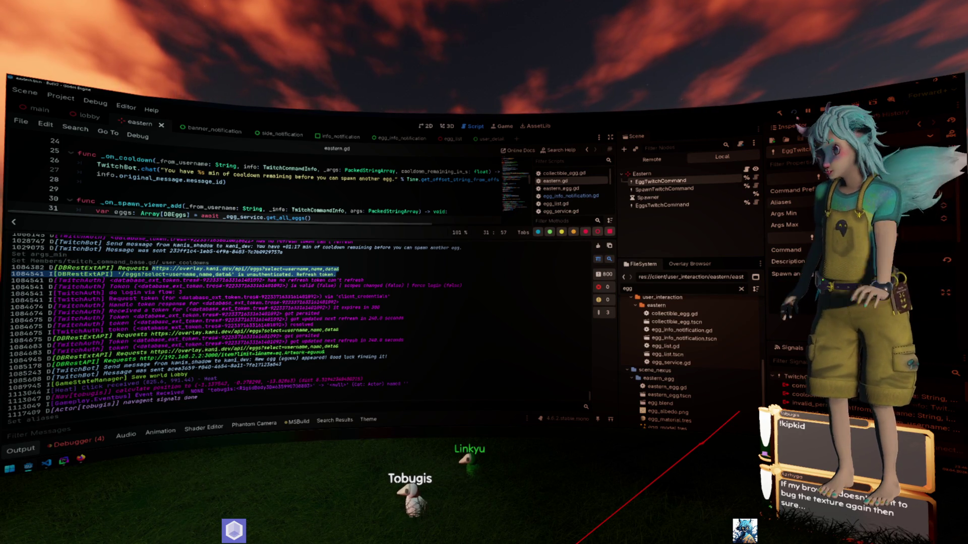
- Relaunch the rebuilt game with F5, inspect EggsTwitchCommand in the remote tree, and hide the output log
{"action": "key", "text": "F5"}
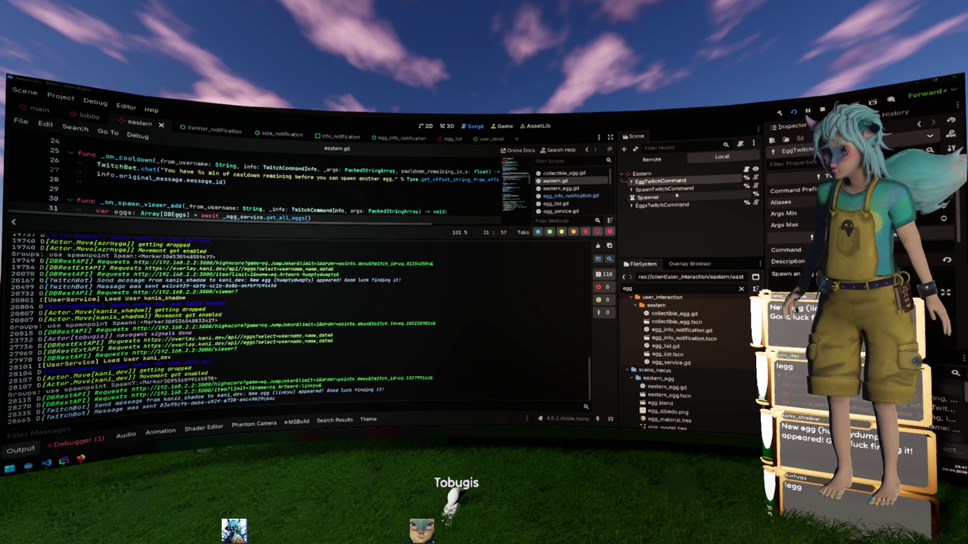
{"action": "left_click", "coordinate": [689, 204]}
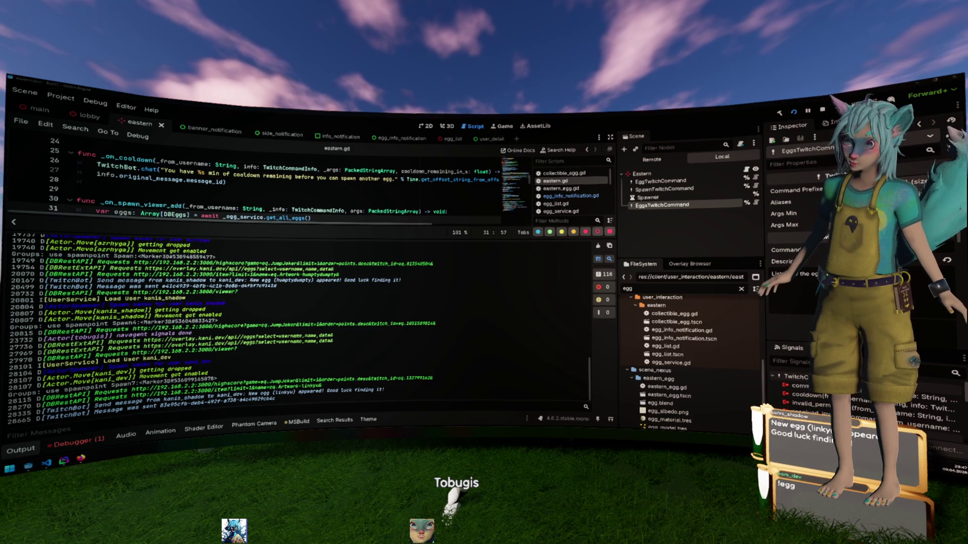
{"action": "key", "text": "End"}
{"action": "left_click", "coordinate": [21, 448]}
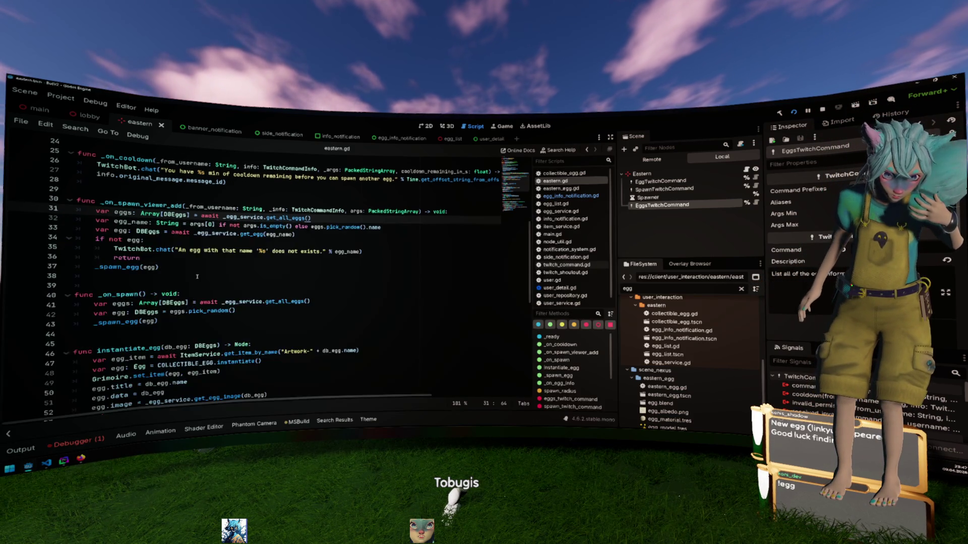
- Add a SideNotification.show_egg_info() call on a new line after line 79 of eastern.gd
{"action": "scroll", "coordinate": [252, 252], "scroll_direction": "down", "scroll_amount": 10}
{"action": "left_click", "coordinate": [160, 343]}
{"action": "double_click", "coordinate": [110, 373]}
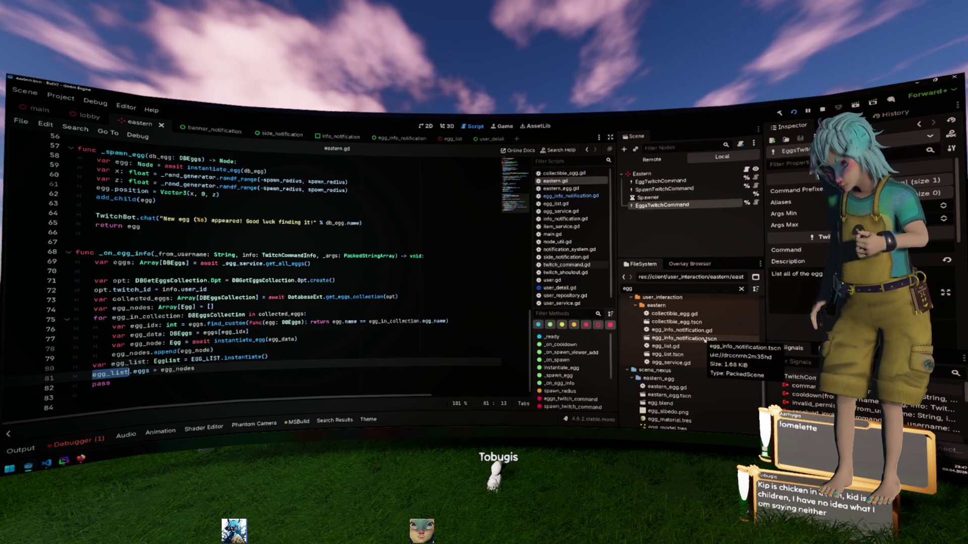
{"action": "left_click", "coordinate": [705, 339]}
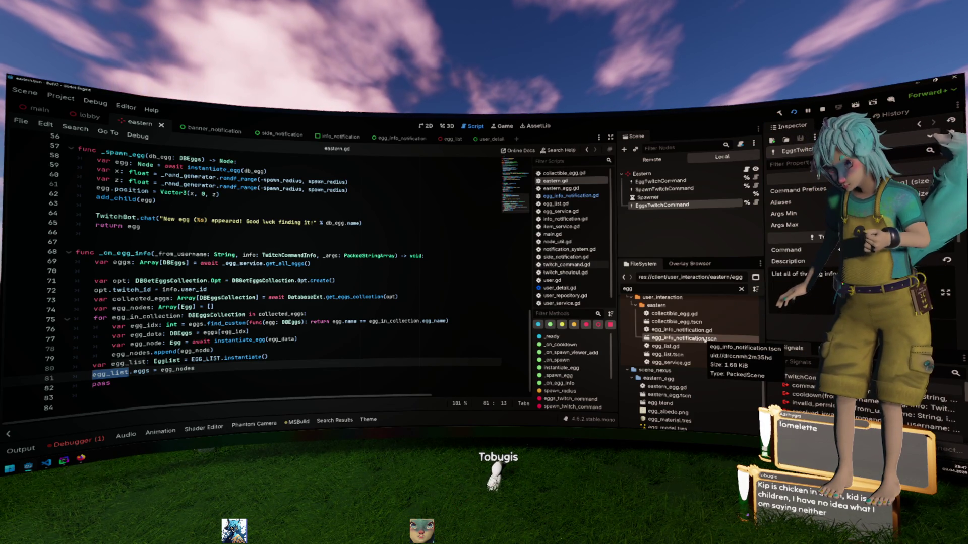
{"action": "left_click", "coordinate": [332, 350]}
{"action": "key", "text": "Return"}
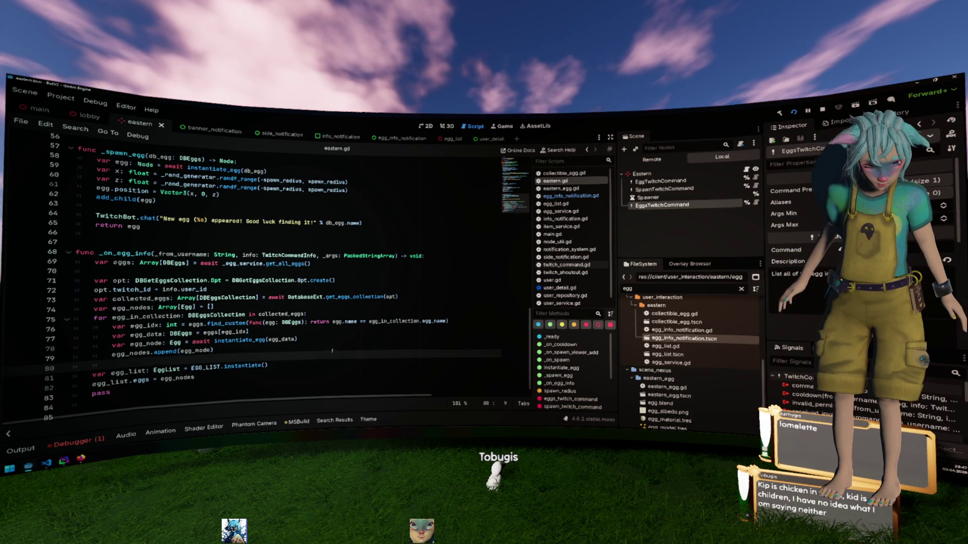
{"action": "type", "text": "SideNotification."}
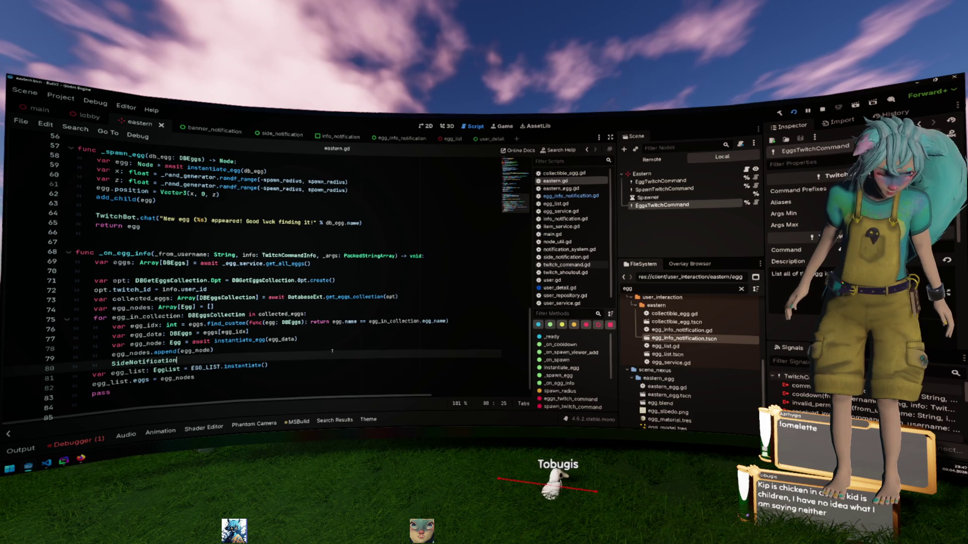
{"action": "type", "text": "show_egg_info("}
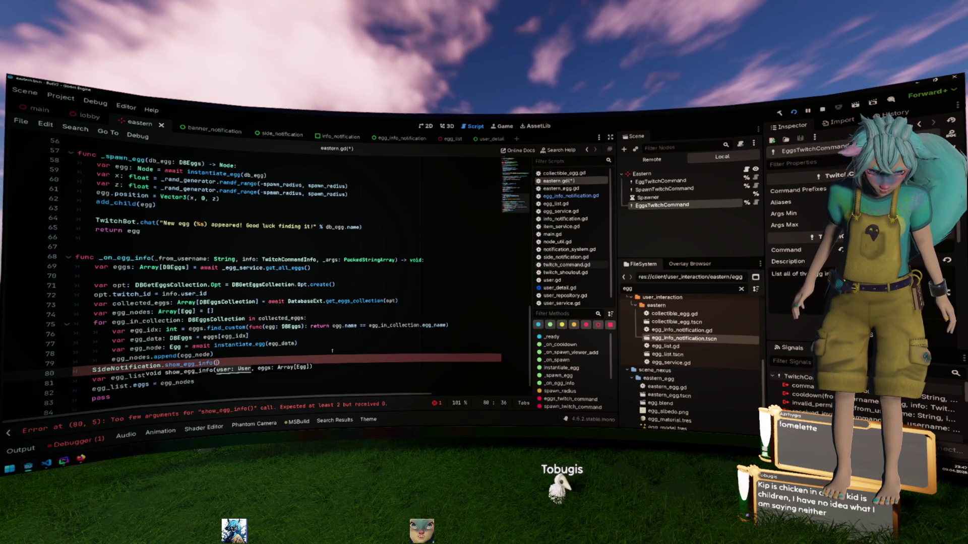
{"action": "type", "text": "1"}
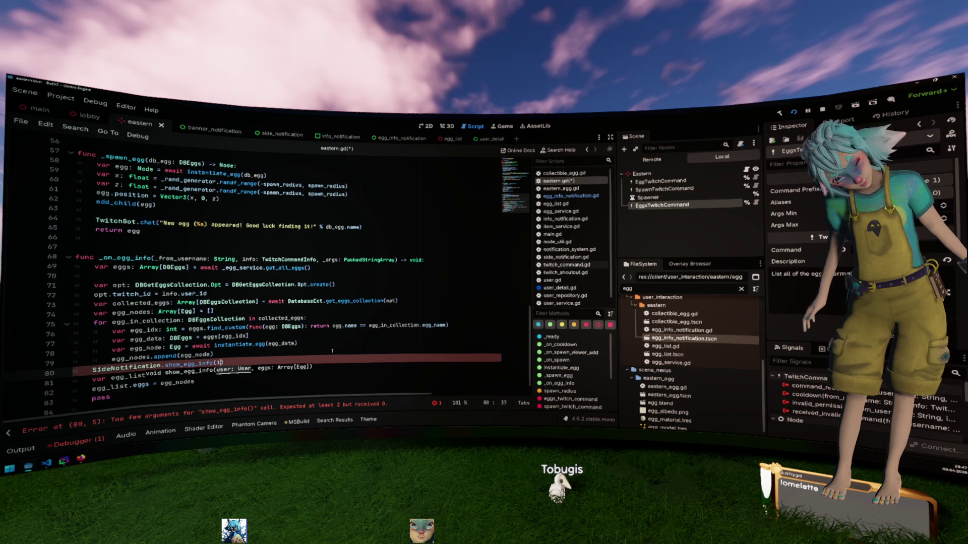
{"action": "type", "text": "."}
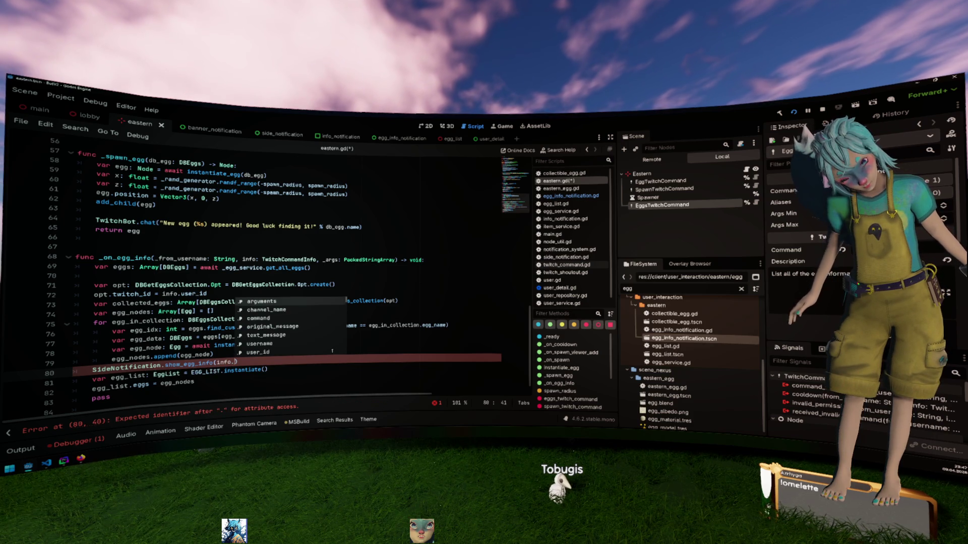
{"action": "key", "text": "Escape"}
- Start line 70 as 'user = UserService.get_' and open user_service.gd to find load_user
{"action": "left_click", "coordinate": [321, 274]}
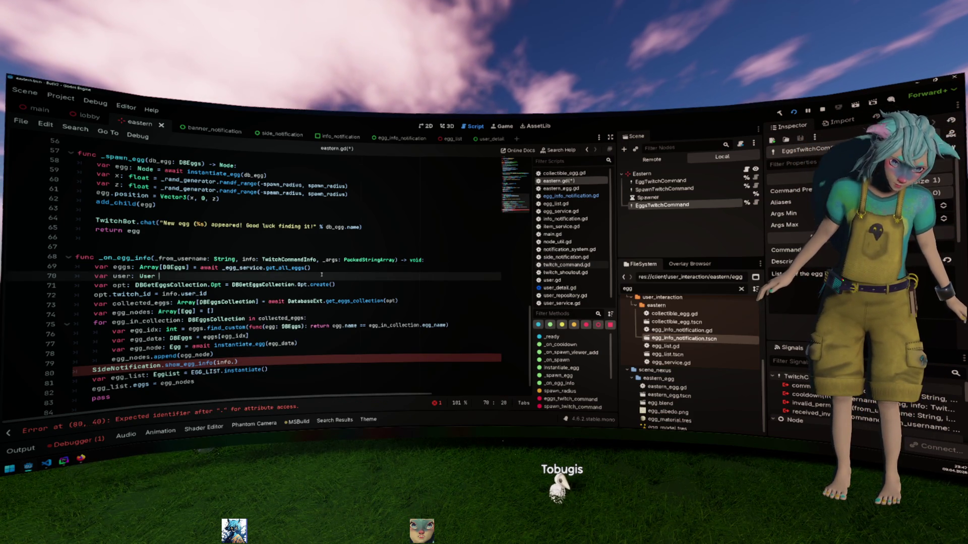
{"action": "type", "text": "= Twitch"}
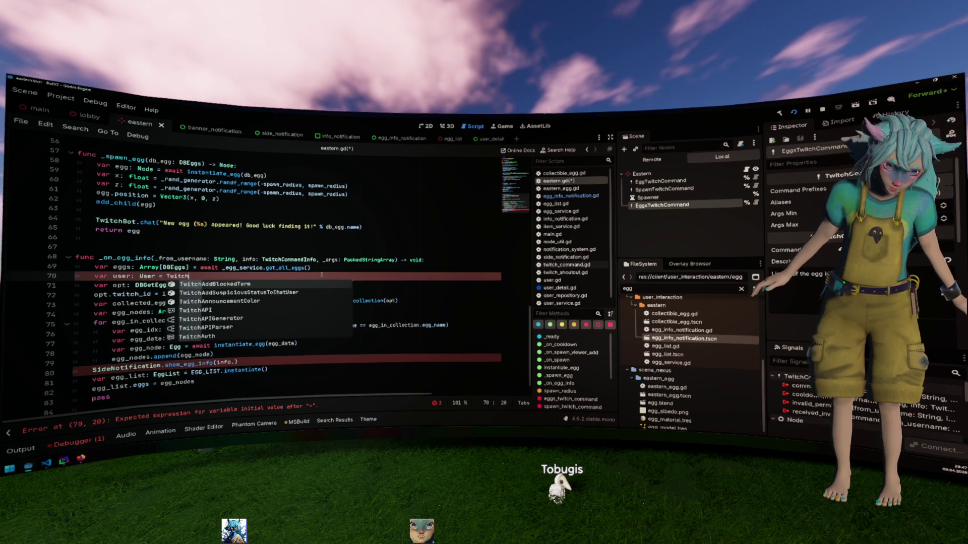
{"action": "key", "text": "BackSpace"}
{"action": "key", "text": "BackSpace"}
{"action": "key", "text": "BackSpace"}
{"action": "type", "text": "UserService."}
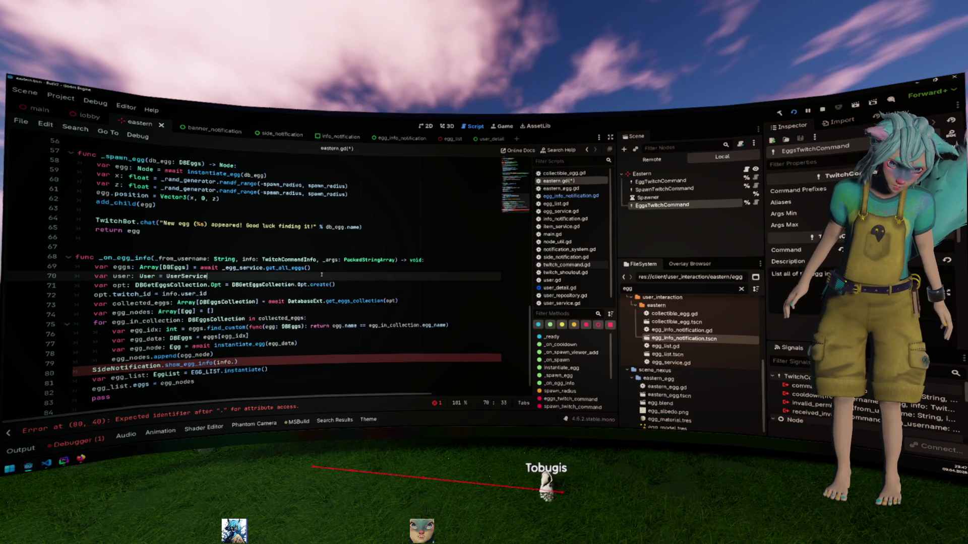
{"action": "type", "text": "get_us"}
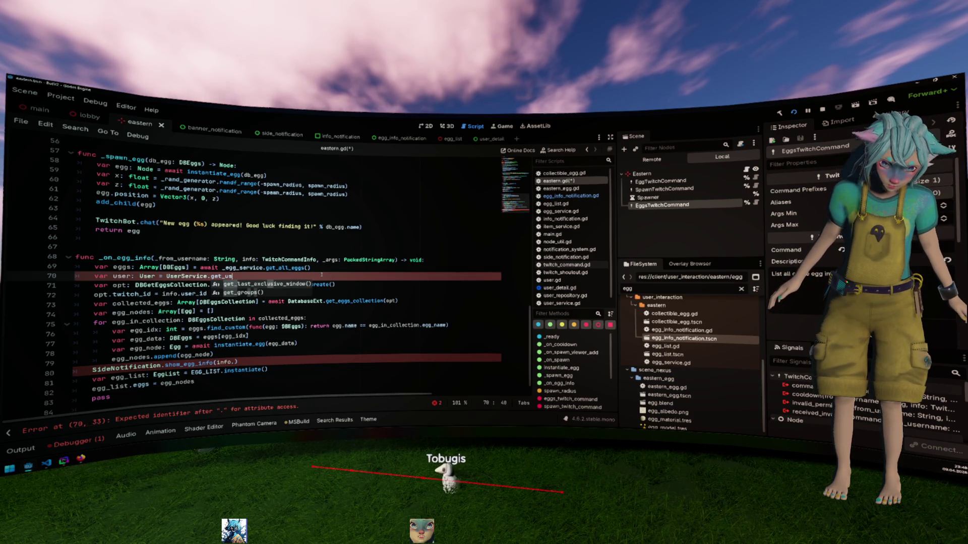
{"action": "key", "text": "BackSpace"}
{"action": "key", "text": "BackSpace"}
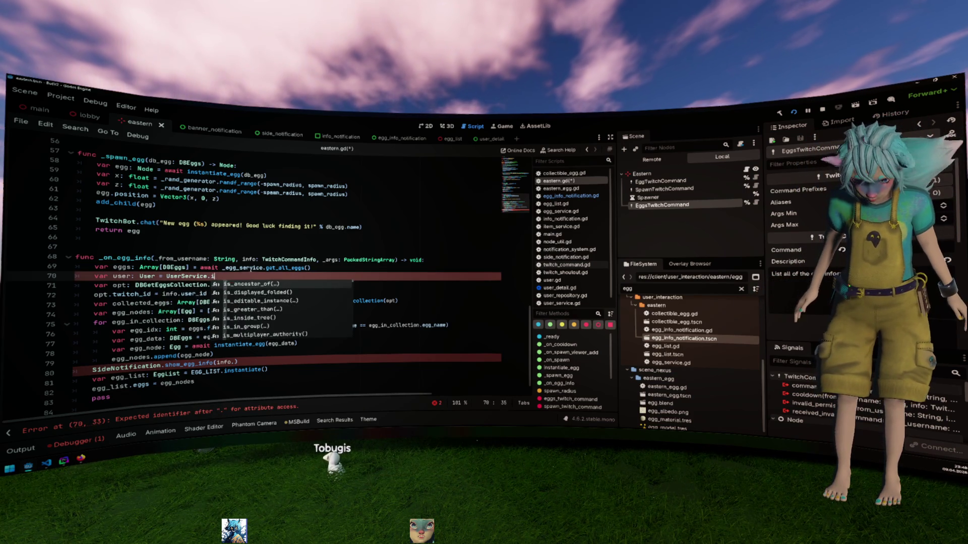
{"action": "left_click", "coordinate": [188, 276], "text": "ctrl"}
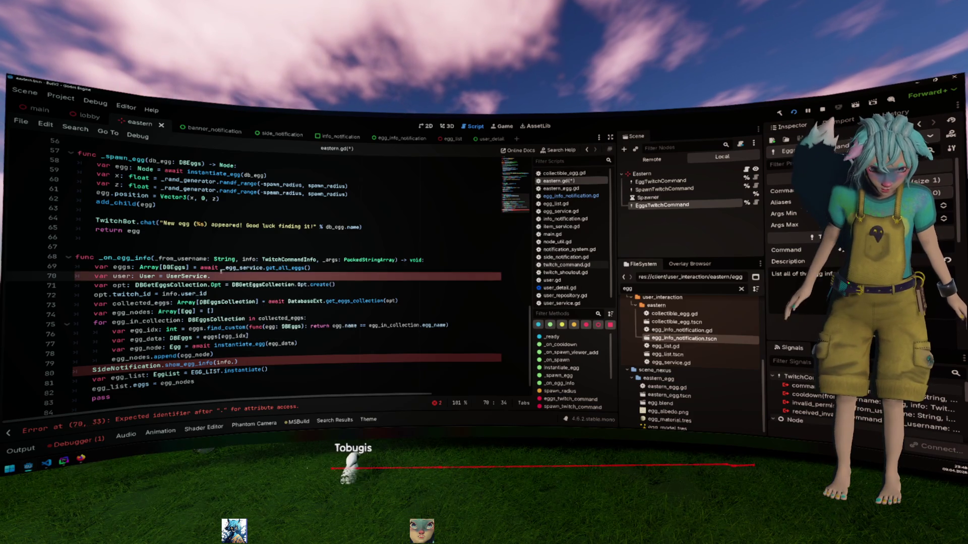
{"action": "scroll", "coordinate": [191, 297], "scroll_direction": "down", "scroll_amount": 10}
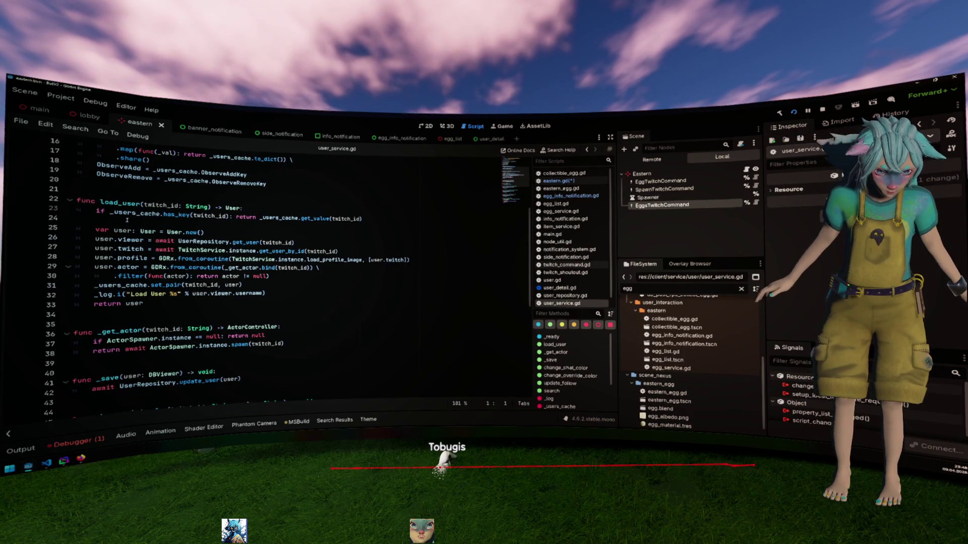
- Complete line 70 as 'user = await UserService.load_user(info.user_id)' in eastern.gd
{"action": "key", "text": "alt+Left"}
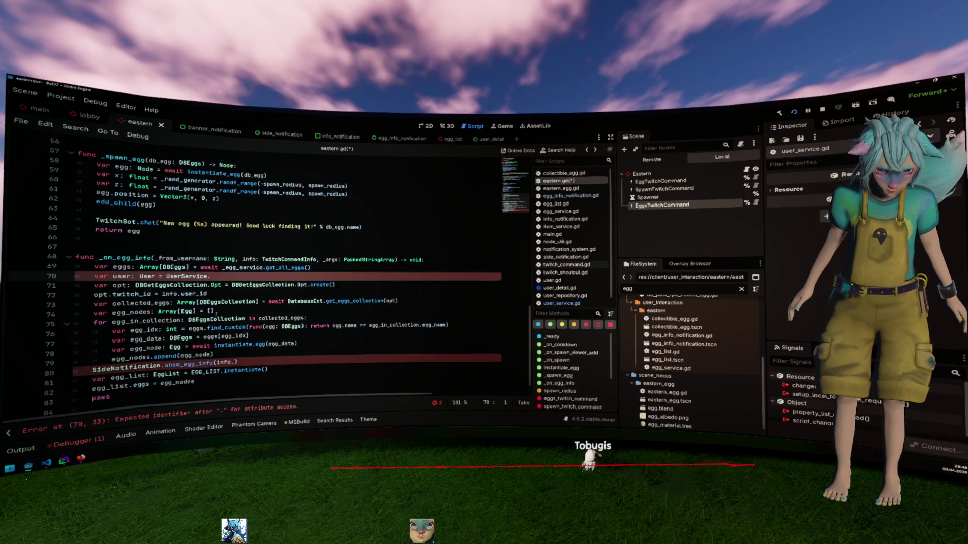
{"action": "type", "text": "(info."}
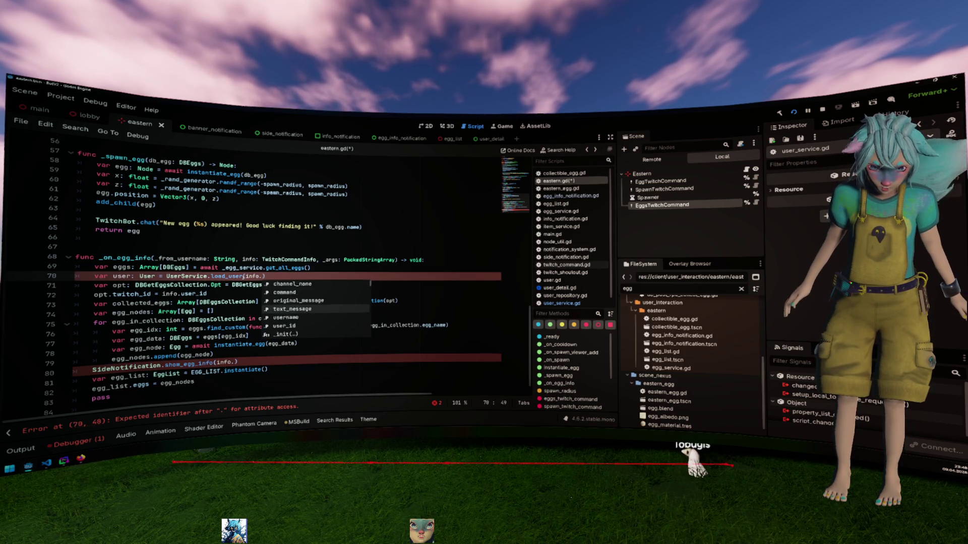
{"action": "key", "text": "Return"}
{"action": "left_click", "coordinate": [166, 276]}
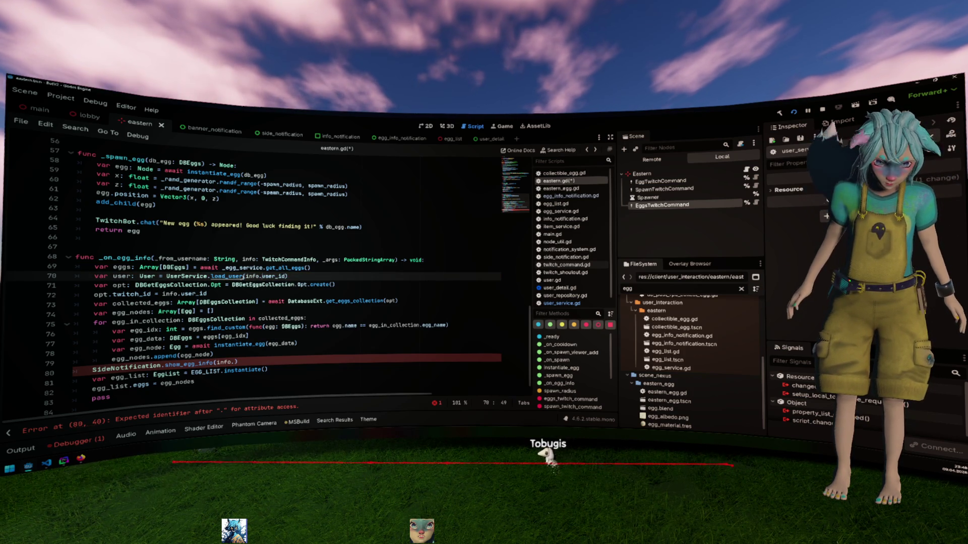
{"action": "type", "text": "await"}
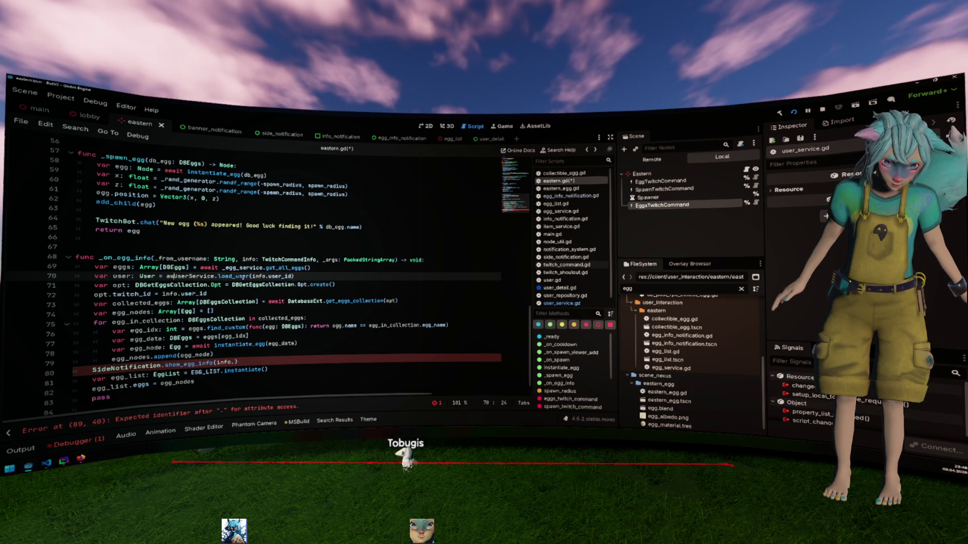
{"action": "double_click", "coordinate": [121, 276]}
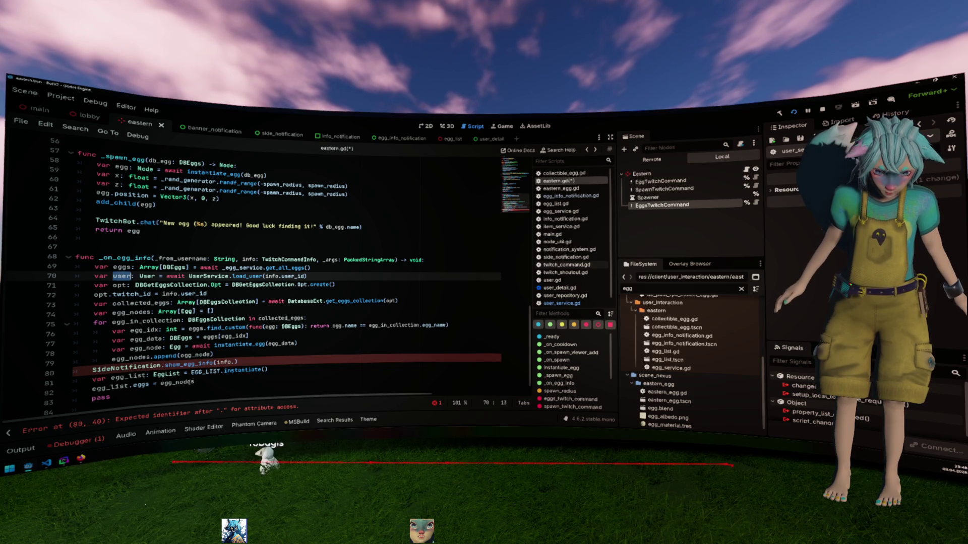
- Pass user and egg_nodes to show_egg_info, delete the leftover egg_list lines and pass, and save
{"action": "left_click", "coordinate": [215, 363]}
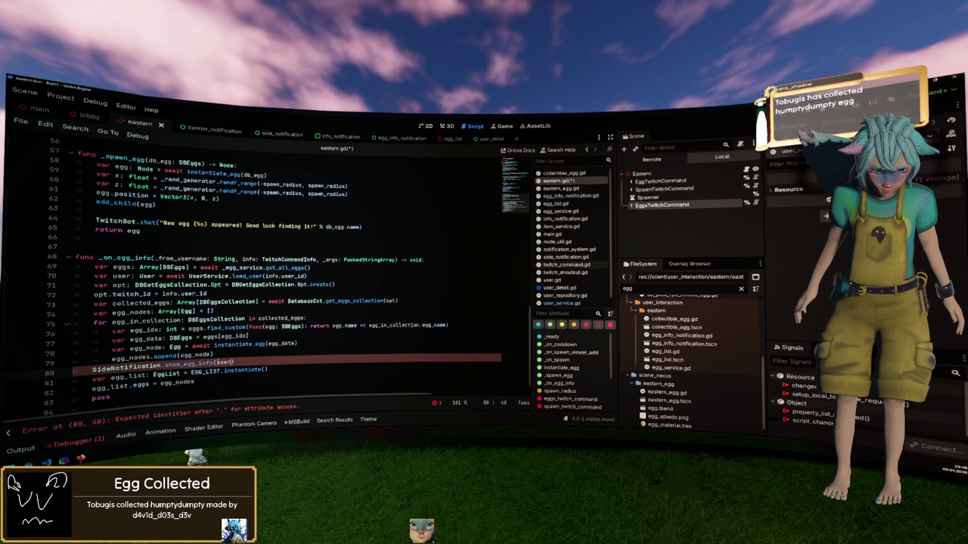
{"action": "type", "text": ", egg"}
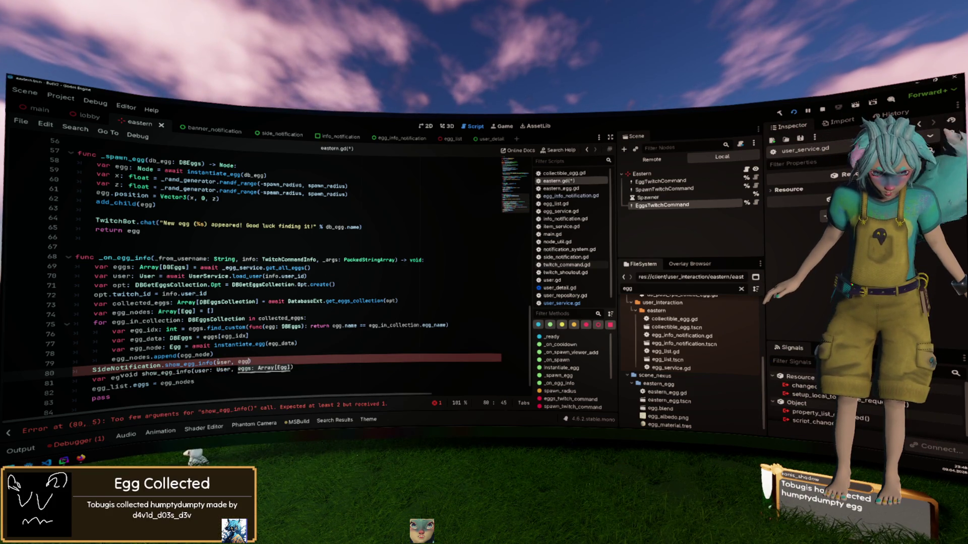
{"action": "type", "text": "_n"}
{"action": "key", "text": "Return"}
{"action": "key", "text": "Down"}
{"action": "key", "text": "Home"}
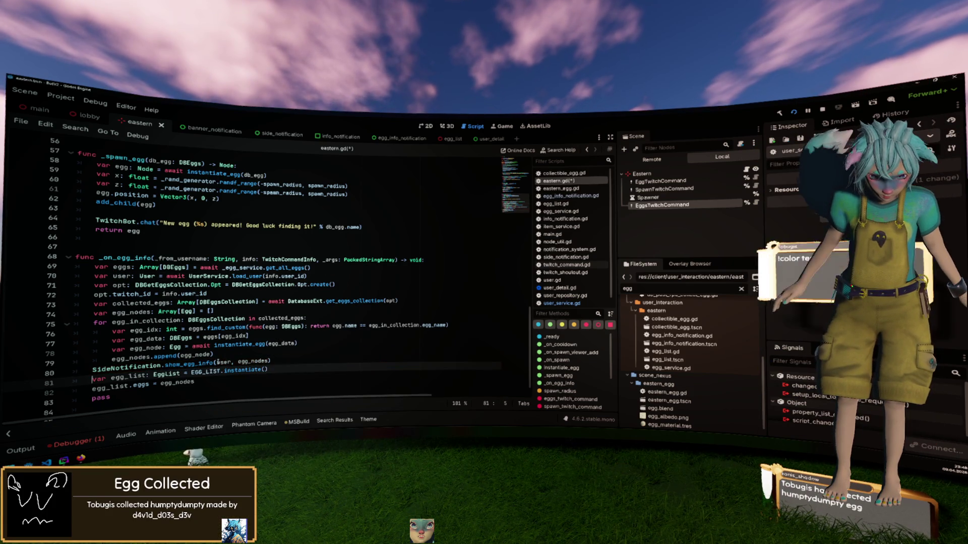
{"action": "key", "text": "shift+Down"}
{"action": "key", "text": "shift+Down"}
{"action": "key", "text": "BackSpace"}
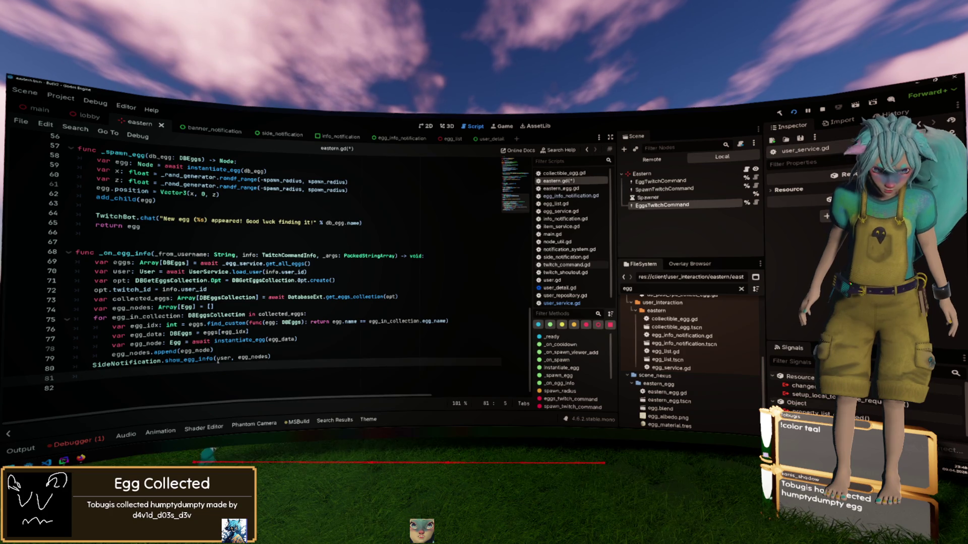
{"action": "key", "text": "BackSpace"}
{"action": "key", "text": "ctrl+s"}
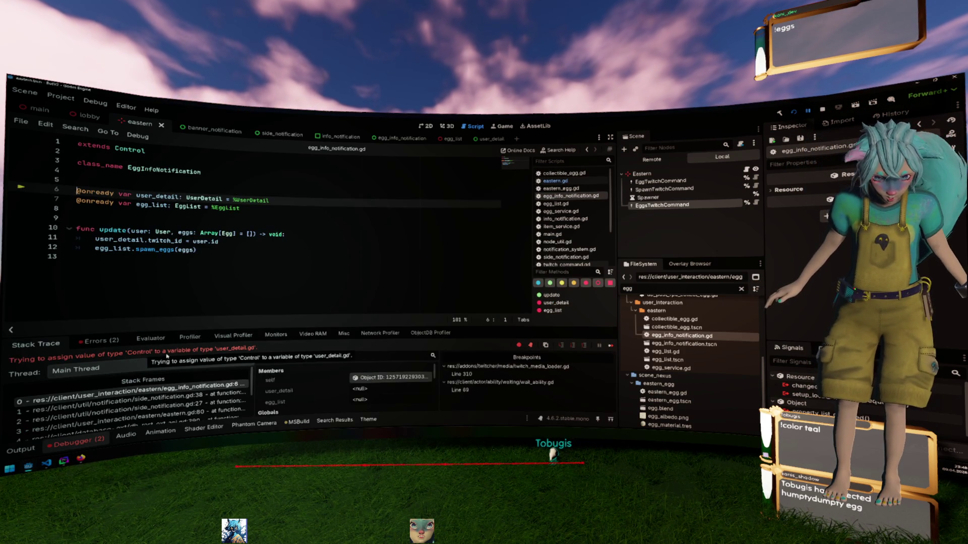
- Examine the UserDetail type error on lines 6–7 of egg_info_notification.gd, then continue to the next error
{"action": "left_click", "coordinate": [230, 208]}
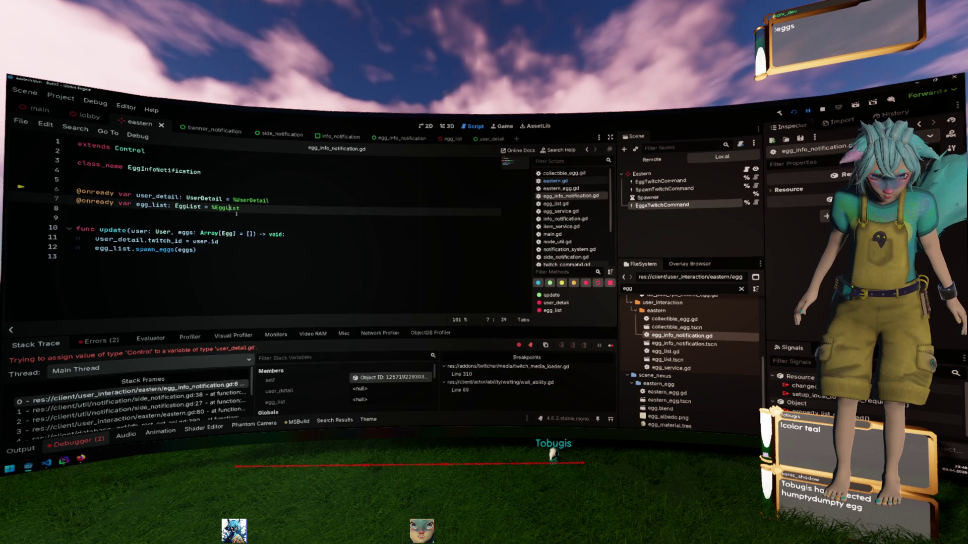
{"action": "double_click", "coordinate": [203, 198]}
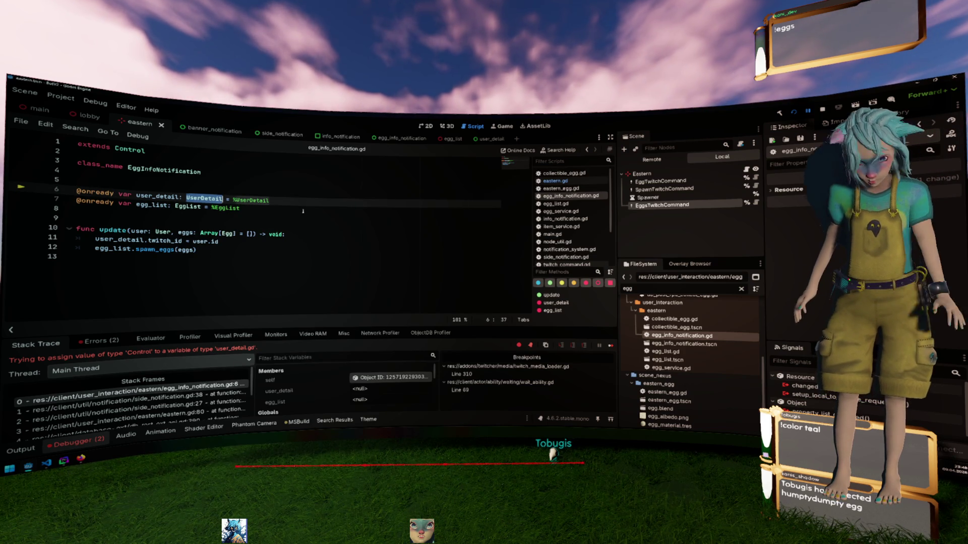
{"action": "key", "text": "F12"}
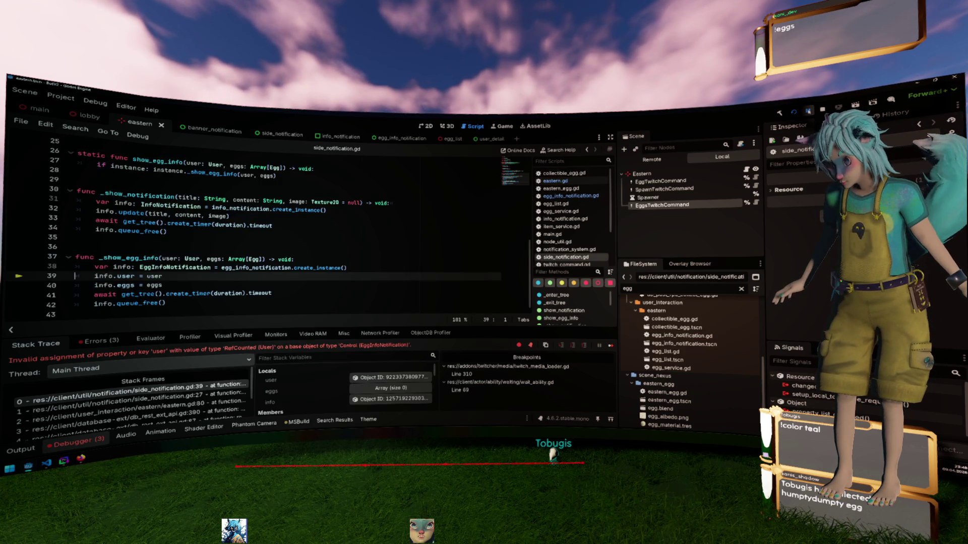
- Resume the game and open the UserDetail node's own scene from the egg_info_notification scene
{"action": "left_click", "coordinate": [808, 110]}
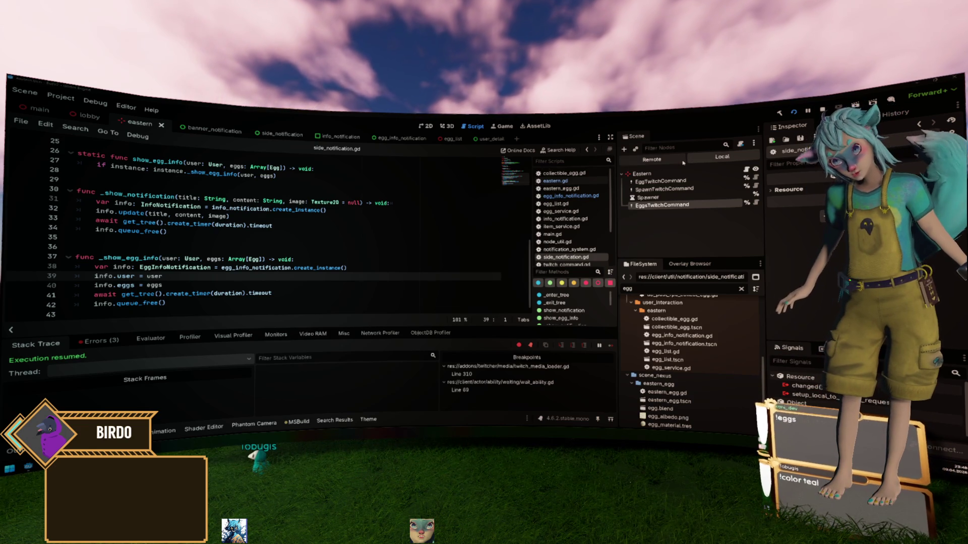
{"action": "left_click", "coordinate": [353, 210]}
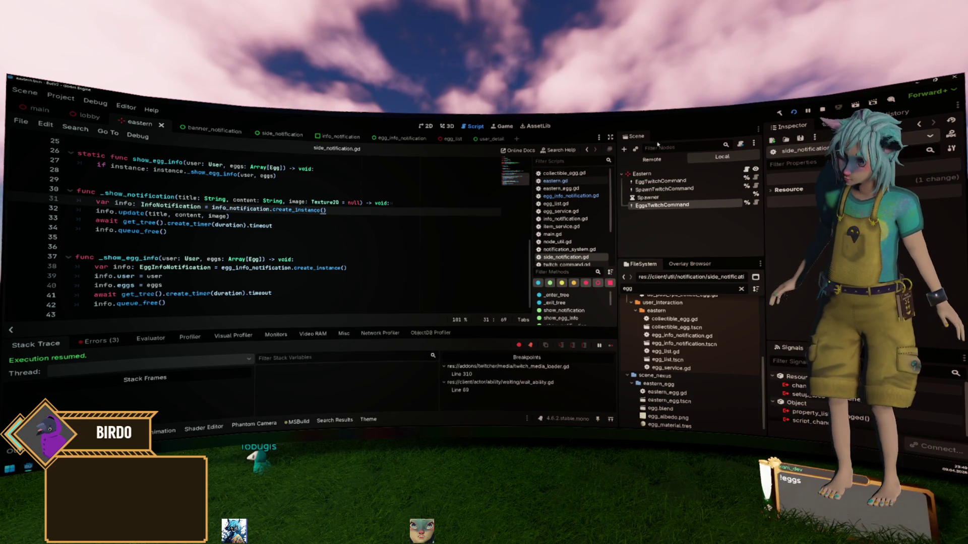
{"action": "left_click", "coordinate": [488, 139]}
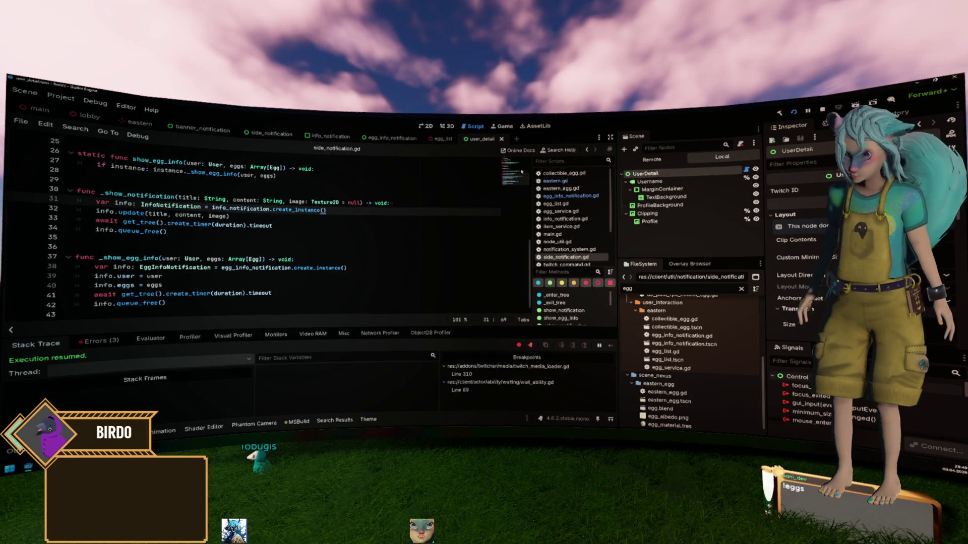
{"action": "left_click", "coordinate": [394, 139]}
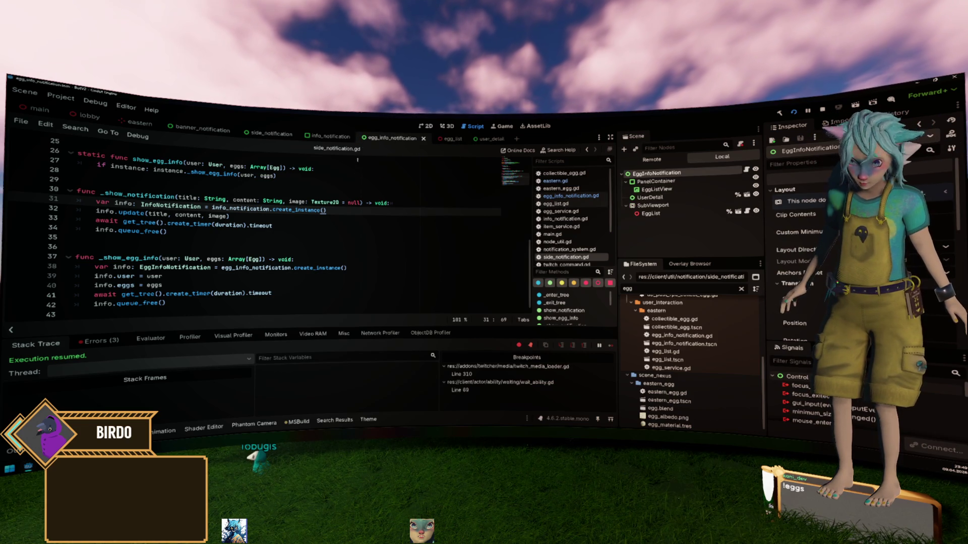
{"action": "left_click", "coordinate": [650, 197]}
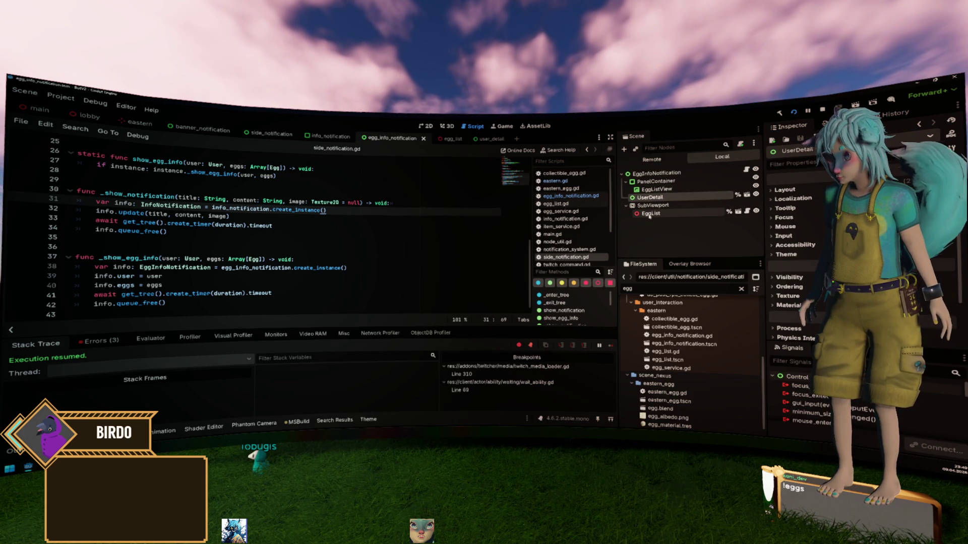
{"action": "left_click", "coordinate": [747, 195]}
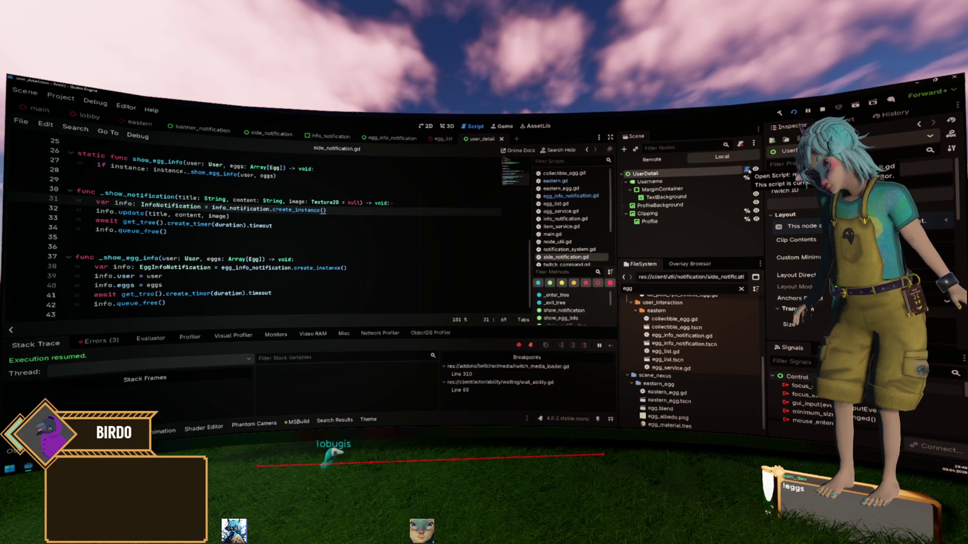